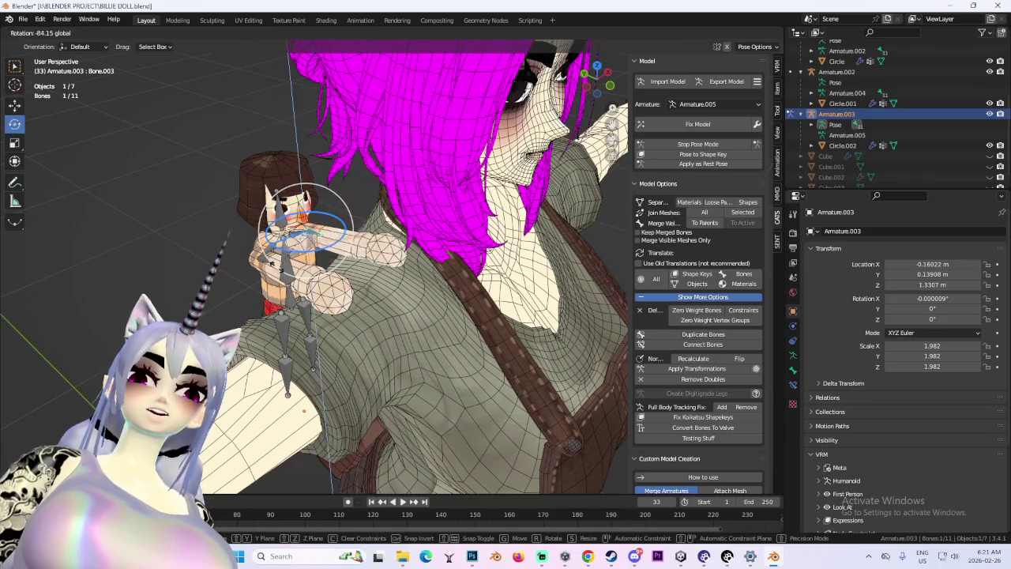
Select the doll's root spine bone and shift its upper body into place from the left side.
left_click(365, 237)
mouse_move(365, 237)
middle_mouse_down()
mouse_move(365, 125)
mouse_move(384, 311)
mouse_move(433, 283)
mouse_move(420, 308)
middle_mouse_up()
left_click(385, 311)
key("ctrl+KP_3")
key("g")
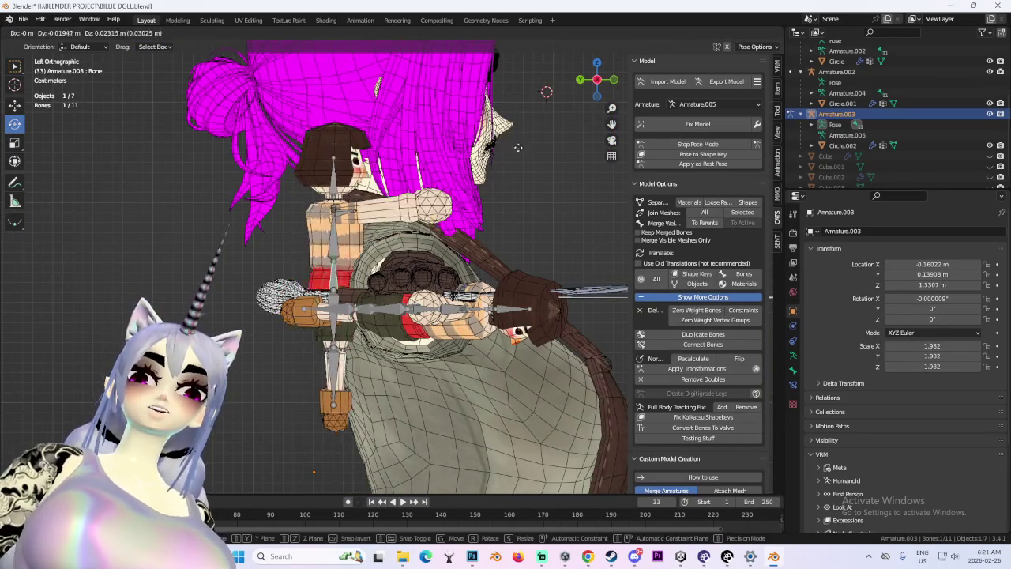
key("Return")
Try rotating the doll's bones from behind the character, cancelling the tilts.
middle_click_drag(474, 237, 522, 214)
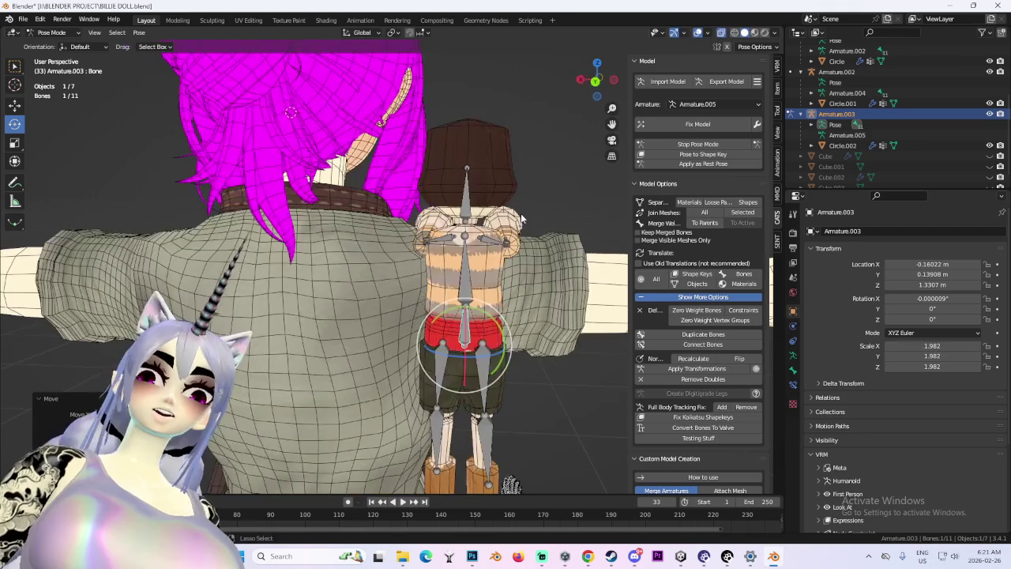
key("r")
key("Escape")
middle_click_drag(482, 211, 506, 226)
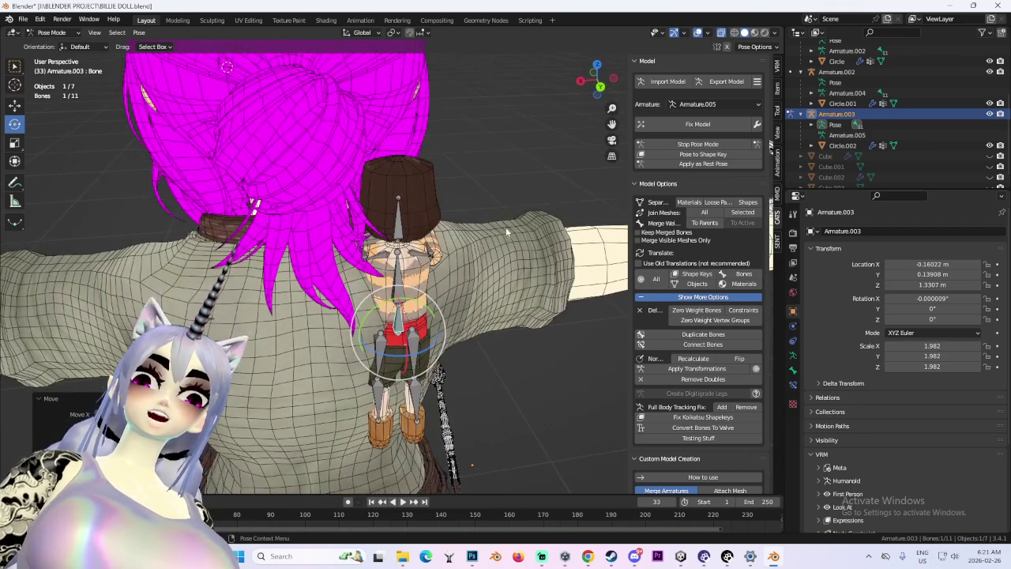
key("ctrl+KP_1")
key("r")
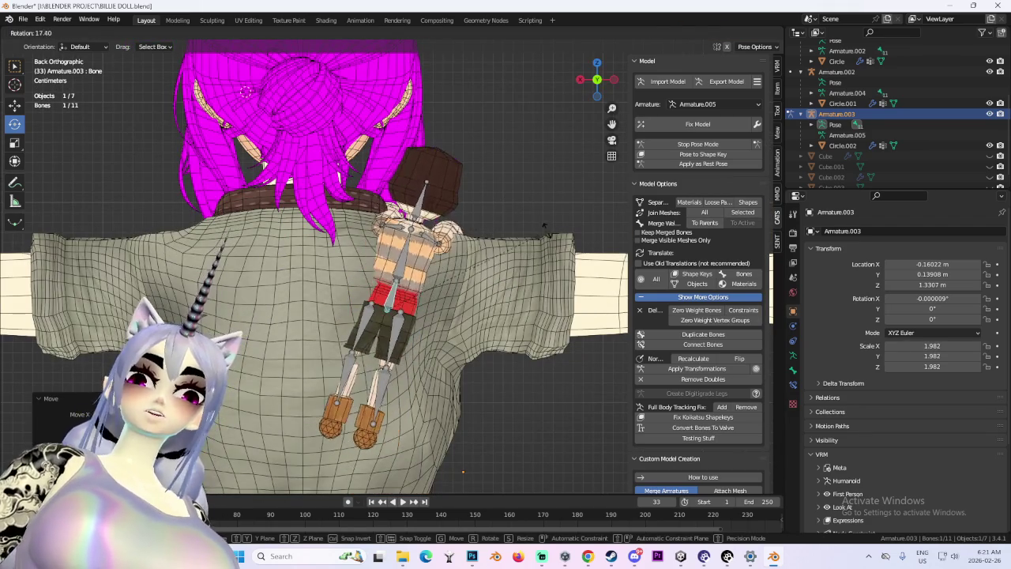
key("Escape")
mouse_move(592, 224)
middle_mouse_down()
mouse_move(388, 209)
mouse_move(342, 257)
middle_mouse_up()
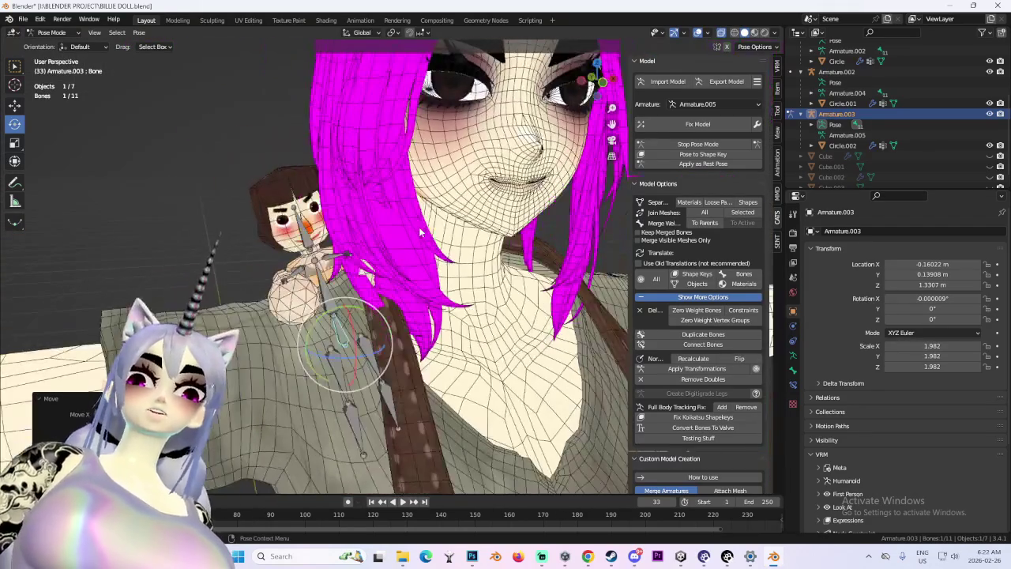
From the front view, rotate and move the selected bone so the arm hangs down, then frame it.
left_click(583, 82)
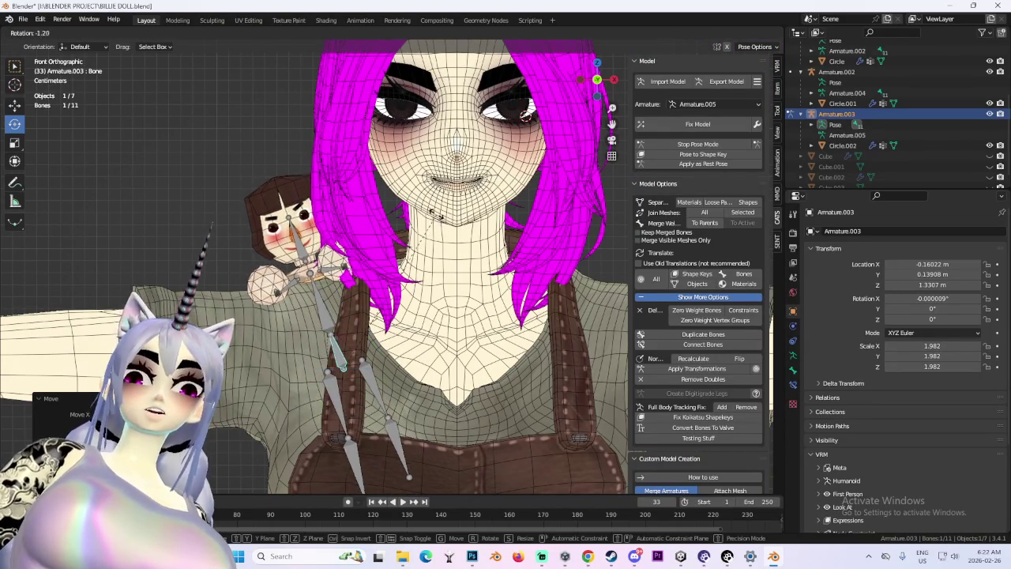
left_click(525, 115)
key("g")
left_click(526, 115)
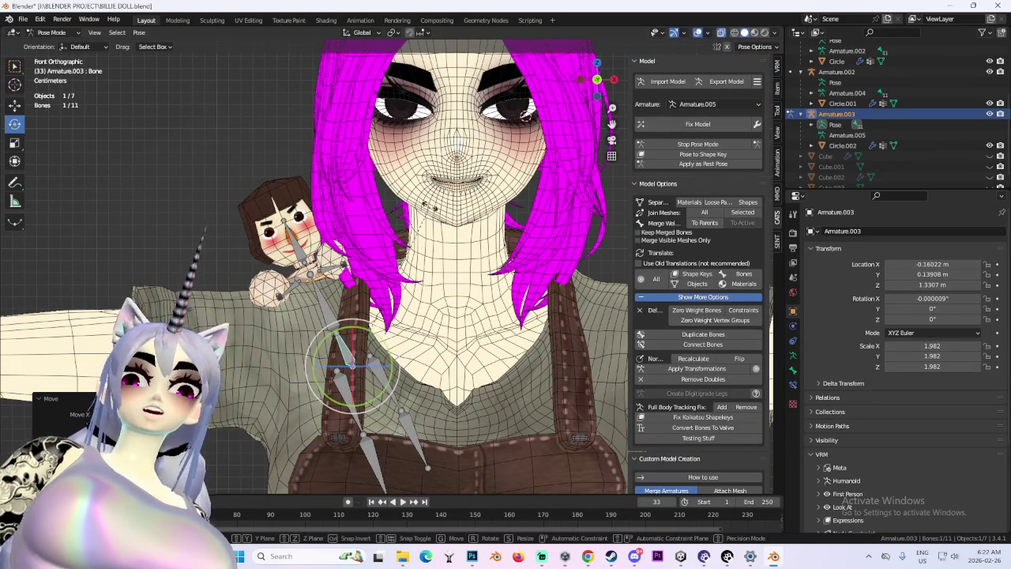
left_click(526, 114)
key("KP_Decimal")
Select the doll's Bone.001 and rotate the arm so its hand rests on the shoulder.
left_click(319, 253)
mouse_move(319, 253)
middle_mouse_down()
mouse_move(493, 201)
mouse_move(429, 267)
middle_mouse_up()
left_click_drag(454, 257, 490, 285)
mouse_move(489, 284)
middle_mouse_down()
mouse_move(389, 296)
mouse_move(387, 273)
mouse_move(408, 247)
mouse_move(383, 246)
middle_mouse_up()
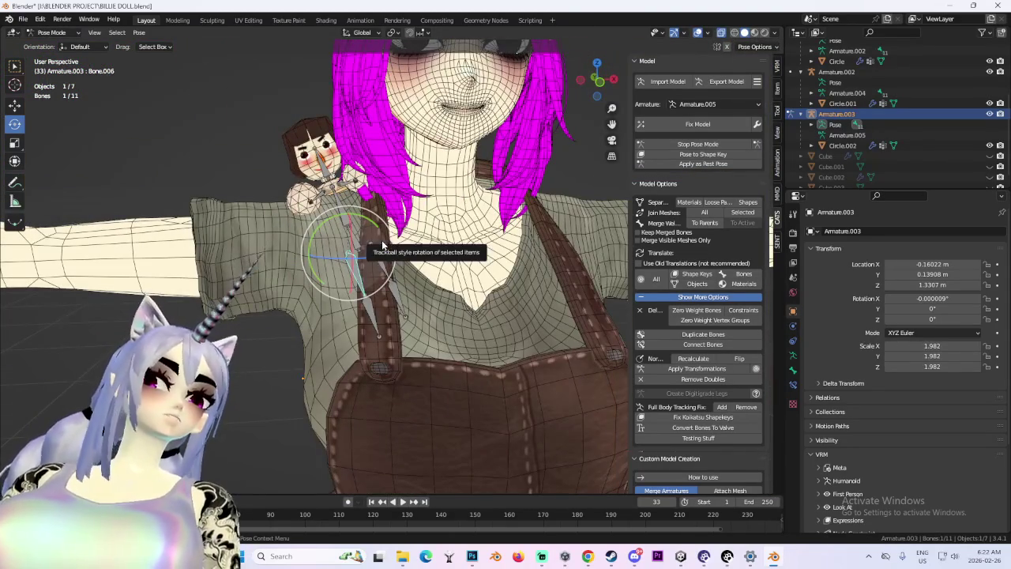
left_click(589, 79)
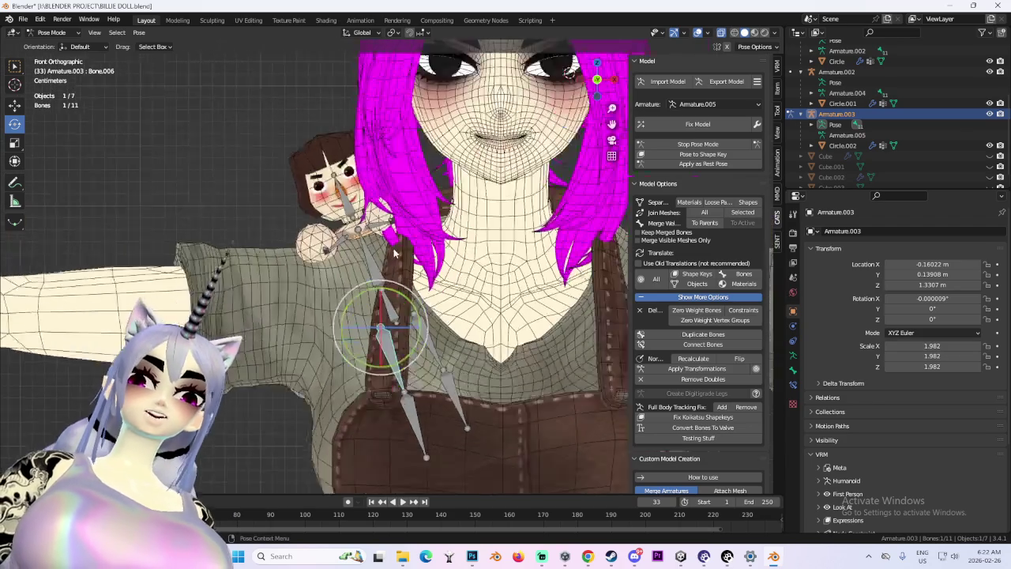
scroll(594, 79, "up", 3)
scroll(595, 79, "up", 2)
middle_click_drag(433, 251, 414, 246)
left_click_drag(425, 235, 428, 234)
Check the pose from front and side, then hide the wireframe overlay for solid shading.
scroll(427, 237, "down", 2)
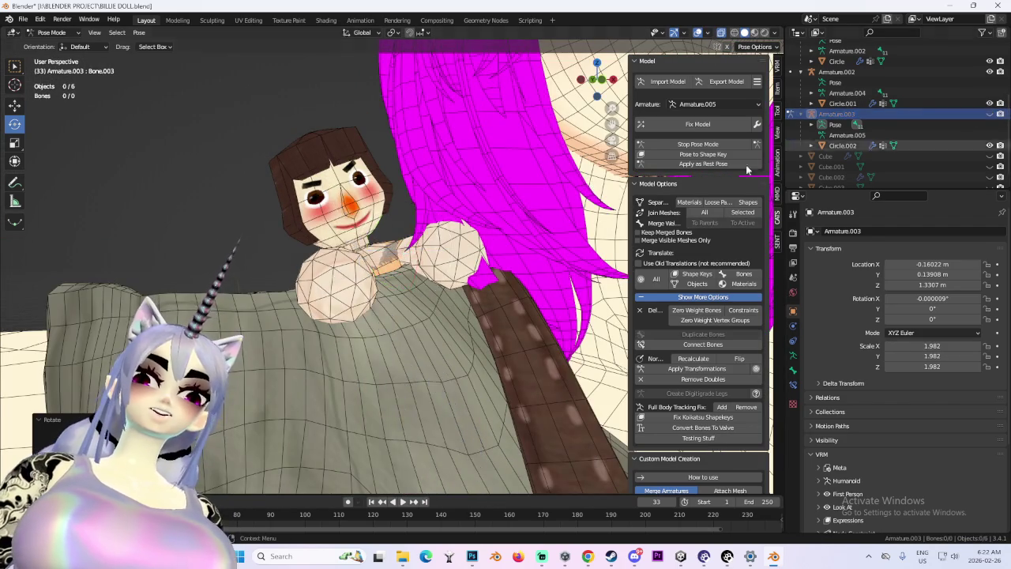
scroll(426, 237, "down", 4)
scroll(427, 237, "up", 2)
key("KP_1")
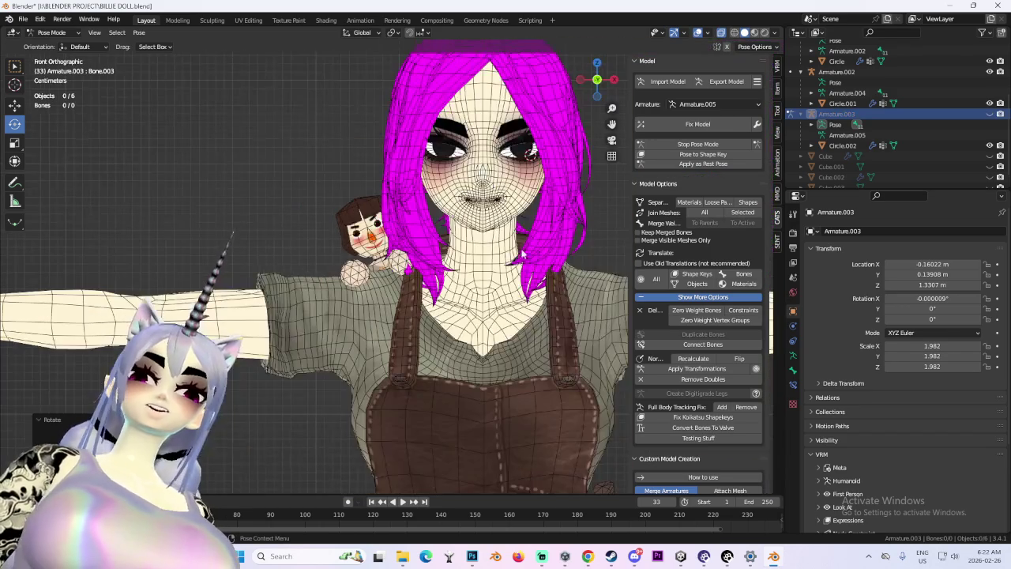
mouse_move(530, 268)
middle_mouse_down()
mouse_move(564, 214)
mouse_move(550, 225)
mouse_move(605, 219)
mouse_move(437, 246)
mouse_move(575, 269)
middle_mouse_up()
scroll(437, 245, "up", 3)
key("shift+alt+z")
scroll(565, 271, "up", 3)
left_click_drag(613, 95, 564, 180)
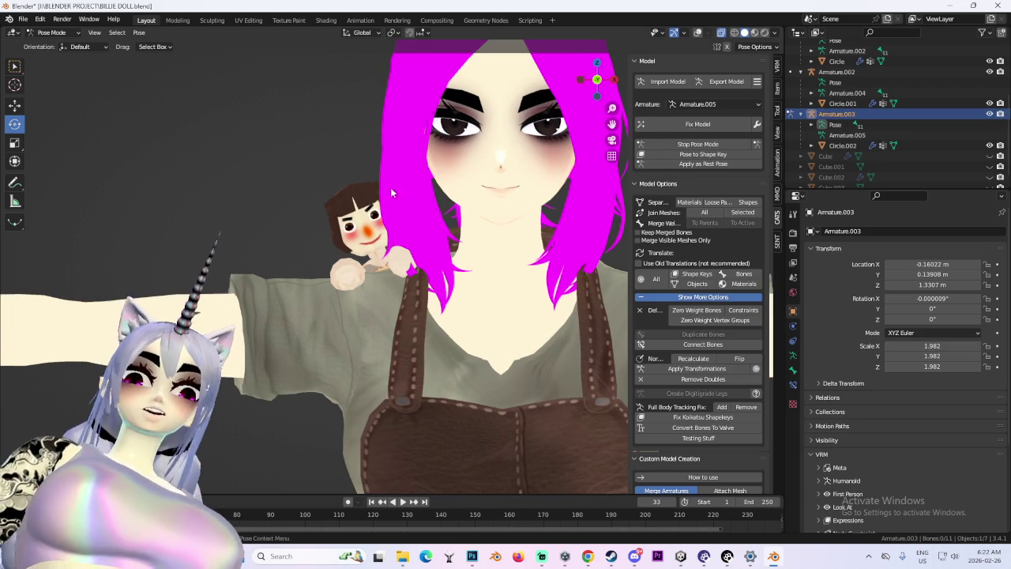
In Object Mode, move the doll rig toward the neck to X -0.079921 m, Z 1.3354 m.
left_click(63, 45)
key("g")
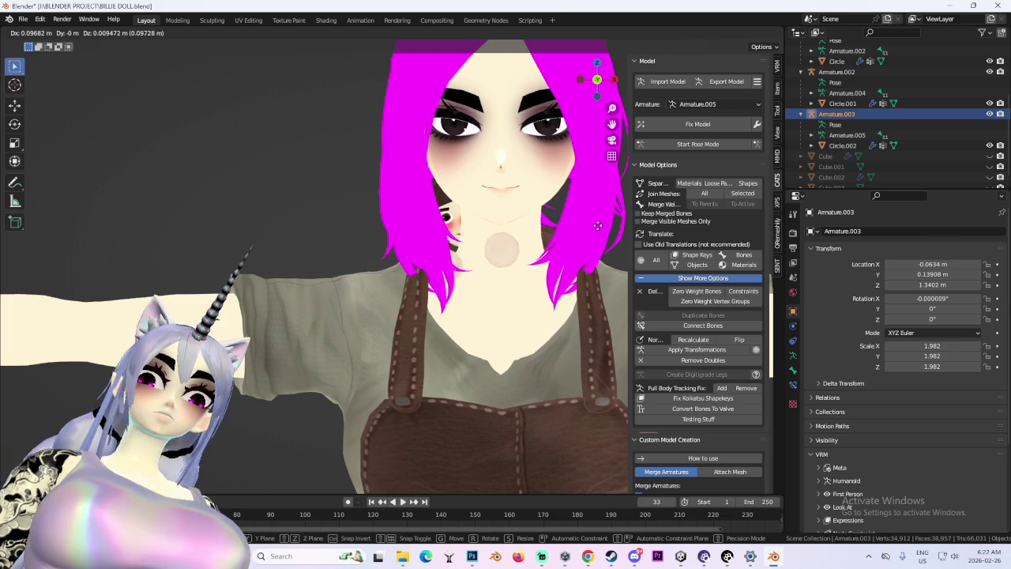
left_click(592, 226)
key("g")
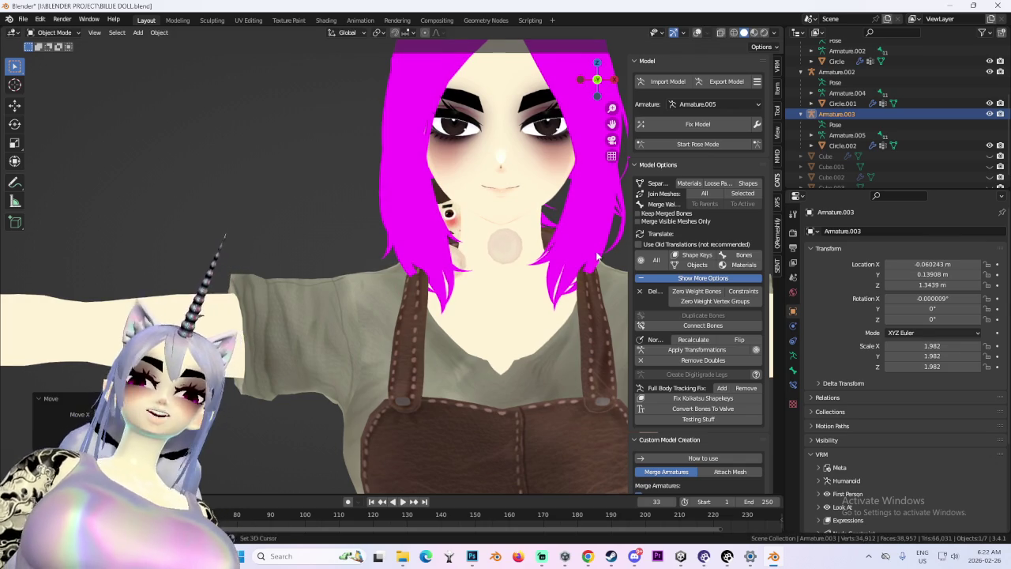
scroll(585, 265, "up", 2)
scroll(537, 281, "up", 2)
scroll(487, 301, "up", 2)
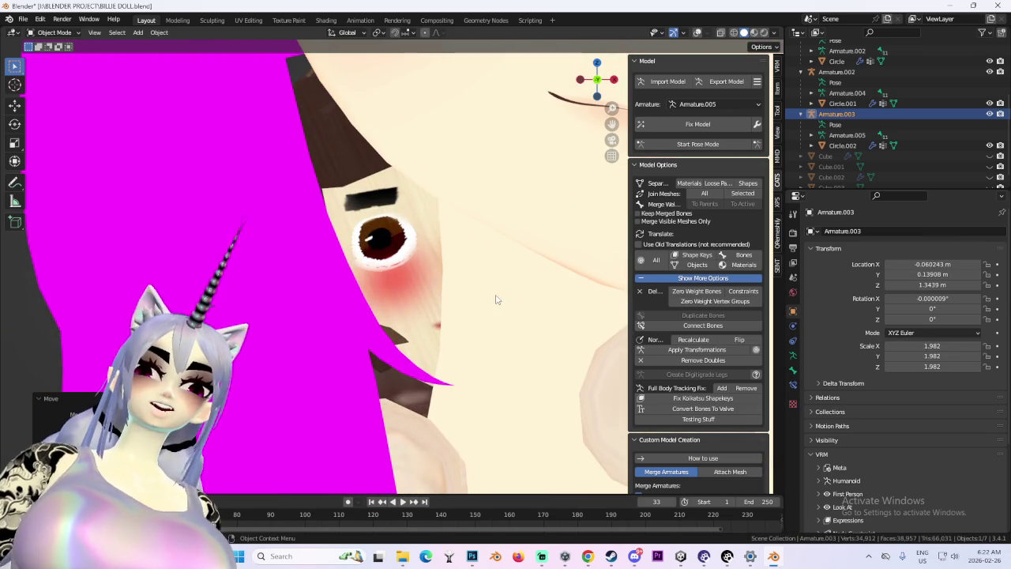
scroll(387, 348, "down", 3)
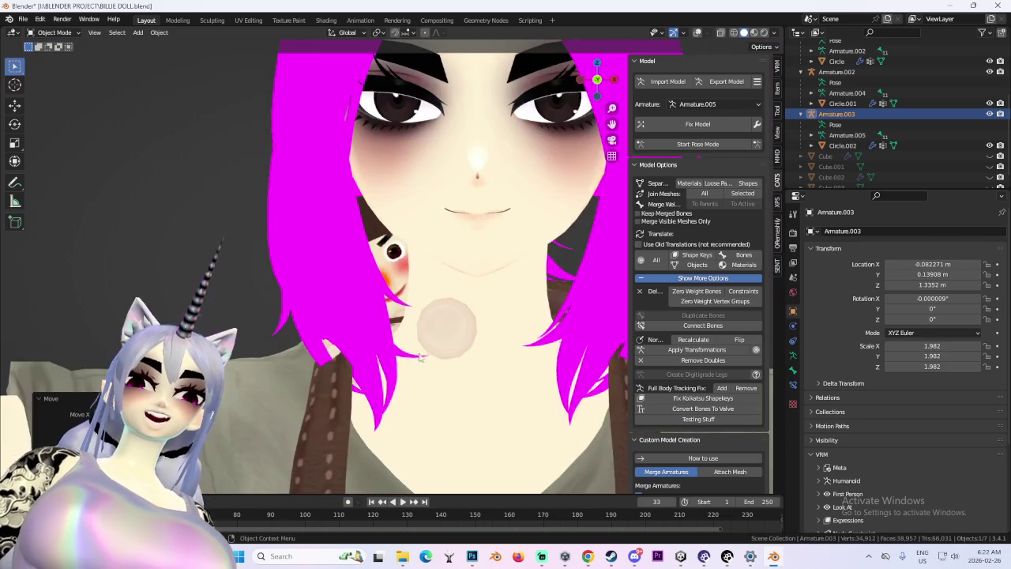
scroll(420, 357, "up", 3)
key("g")
scroll(474, 359, "down", 3)
scroll(474, 359, "up", 2)
scroll(482, 351, "up", 2)
scroll(503, 334, "down", 1)
mouse_move(503, 334)
middle_mouse_down()
mouse_move(527, 332)
mouse_move(490, 333)
middle_mouse_up()
scroll(491, 333, "up", 2)
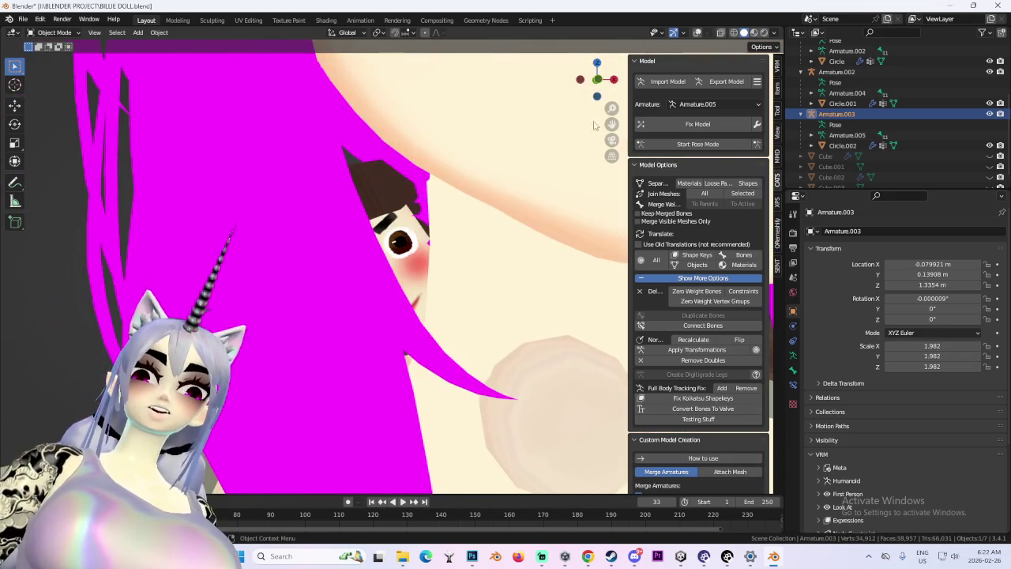
scroll(521, 267, "down", 3)
scroll(520, 267, "down", 2)
scroll(521, 267, "up", 1)
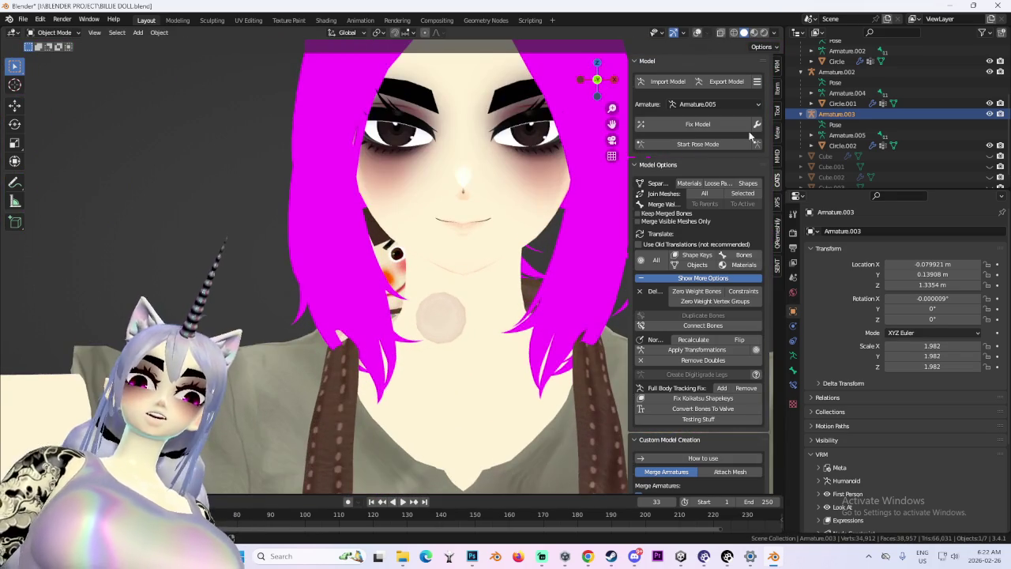
Put the doll rig back into Pose Mode and show the bones and wireframe again.
left_click(697, 144)
middle_click_drag(568, 293, 624, 237)
left_click(685, 144)
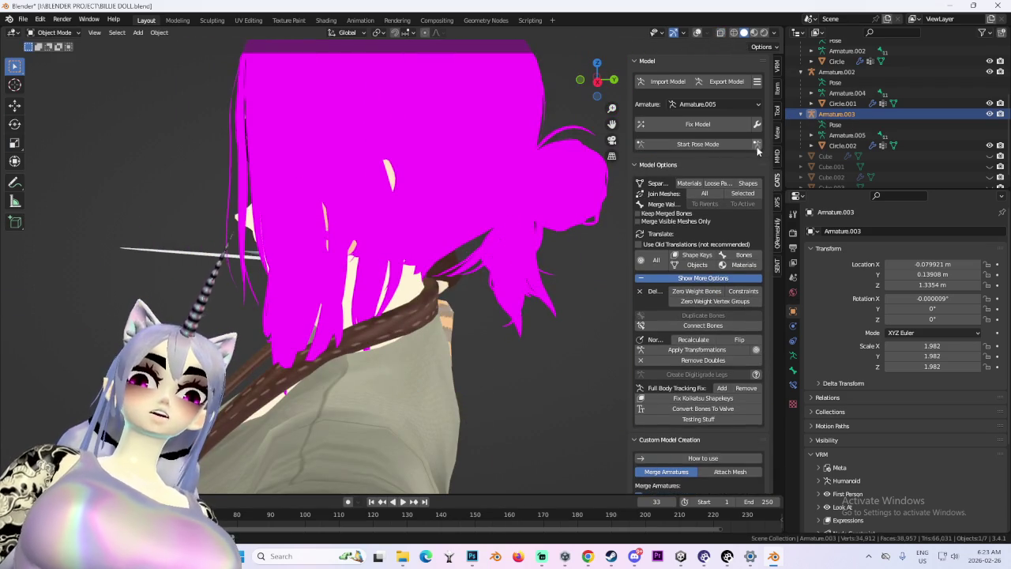
left_click(755, 145)
middle_click_drag(356, 395, 310, 327)
left_click(697, 32)
mouse_move(364, 300)
middle_mouse_down()
mouse_move(390, 338)
mouse_move(376, 316)
middle_mouse_up()
Rotate a doll bone about its vertical and green axes, then deselect it.
left_click_drag(379, 316, 389, 334)
mouse_move(363, 332)
middle_mouse_down()
mouse_move(389, 335)
mouse_move(379, 330)
middle_mouse_up()
left_click_drag(379, 330, 387, 331)
mouse_move(387, 331)
middle_mouse_down()
mouse_move(366, 330)
mouse_move(215, 239)
mouse_move(237, 253)
middle_mouse_up()
left_click(215, 240)
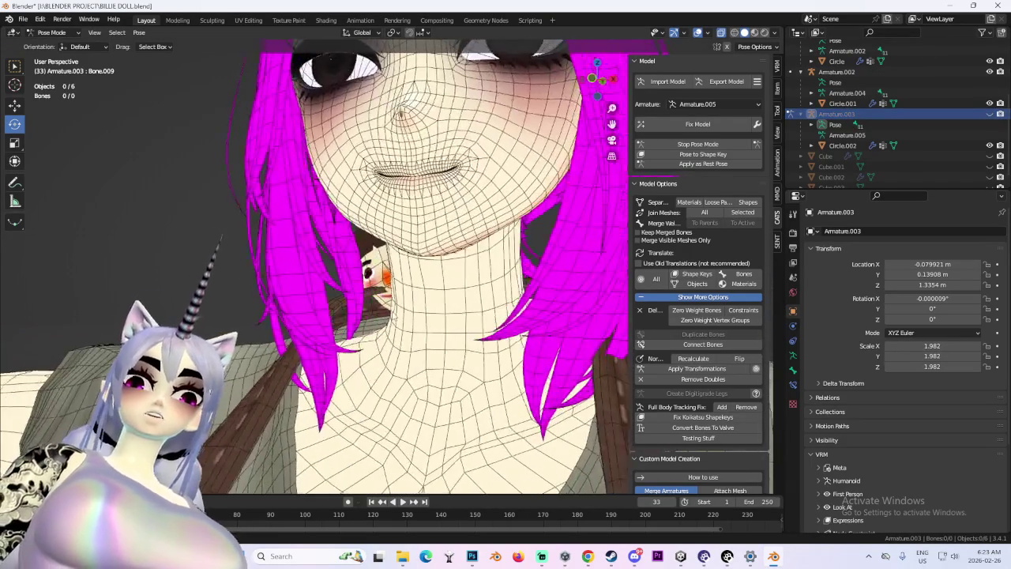
Frame the face from the front and toggle the doll out of and back into Pose Mode.
middle_click_drag(395, 276, 356, 237)
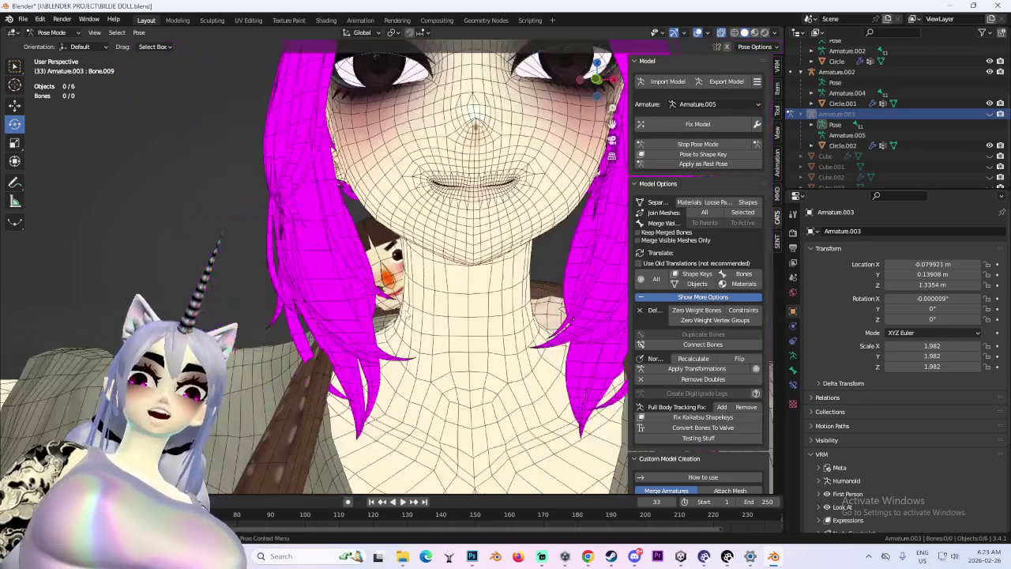
middle_click_drag(474, 158, 518, 99)
left_click(595, 79)
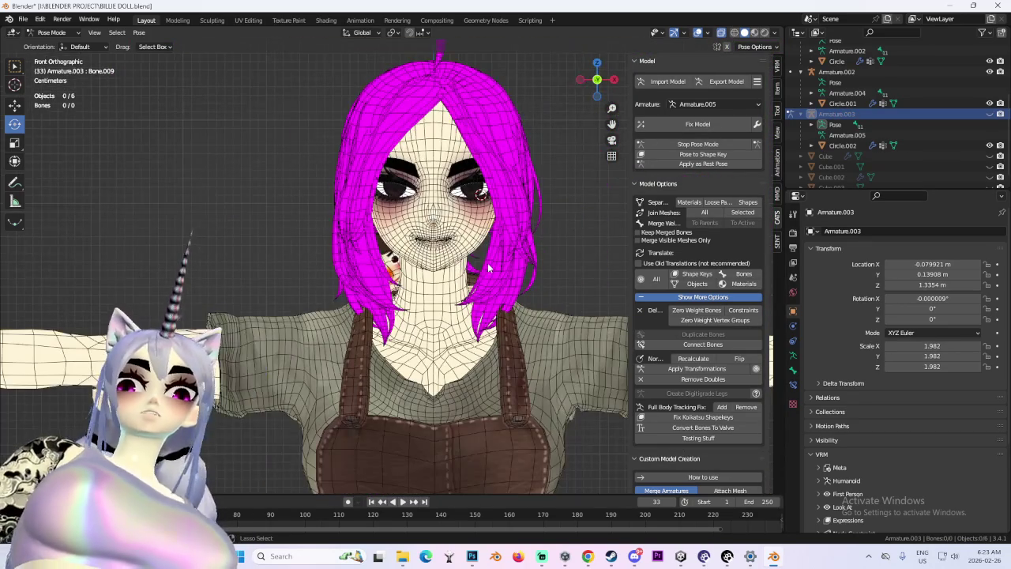
key("ctrl+Tab")
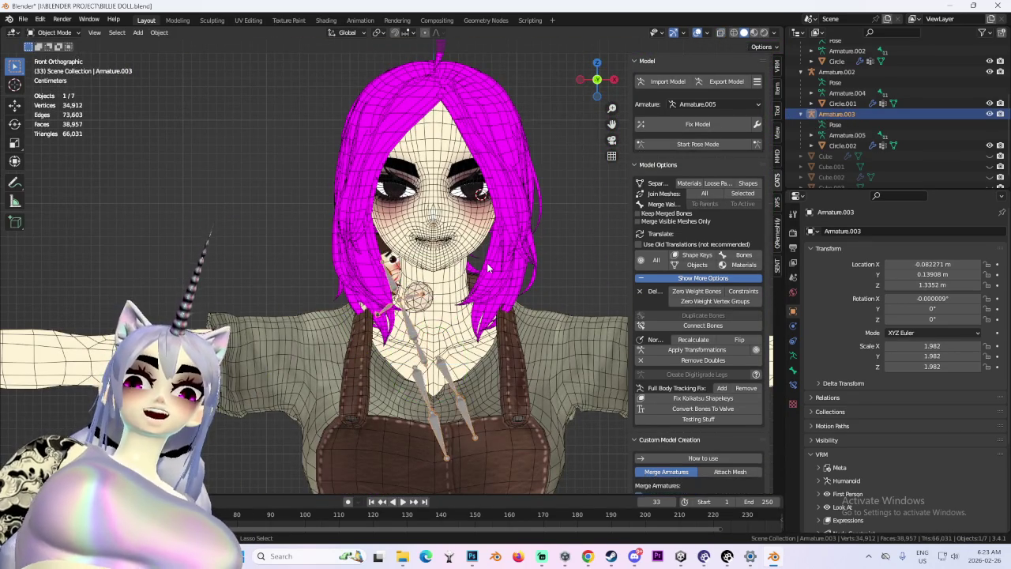
key("ctrl+Tab")
Move the doll up onto the top of the hair, tilting and adjusting its bone.
left_click(356, 332)
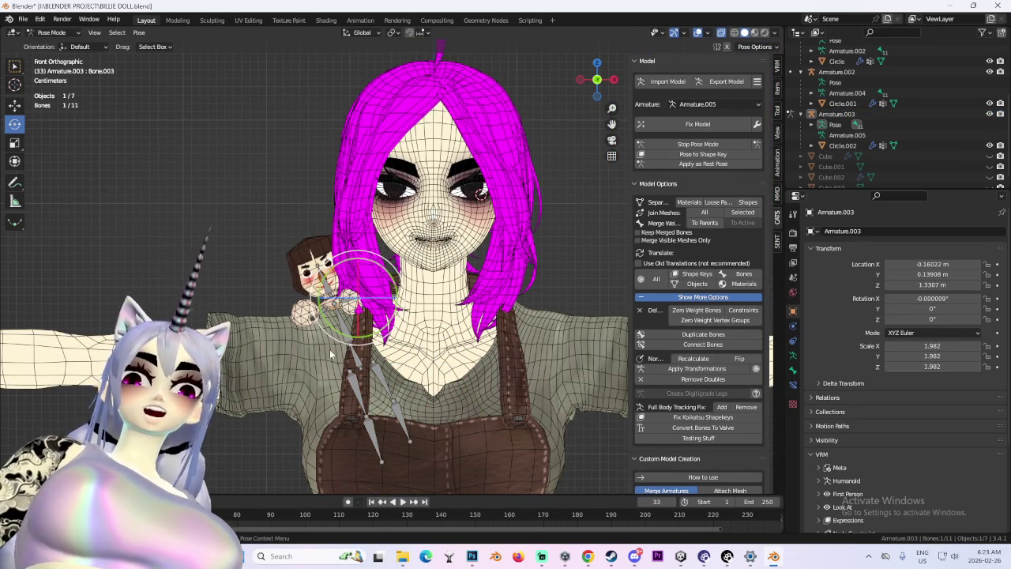
key("g")
left_click(483, 103)
middle_click_drag(484, 103, 556, 174, "shift")
key("r")
left_click(565, 235)
key("g")
left_click(524, 253)
mouse_move(525, 253)
middle_mouse_down()
mouse_move(395, 240)
mouse_move(492, 250)
mouse_move(501, 268)
mouse_move(483, 277)
mouse_move(520, 215)
middle_mouse_up()
left_click(520, 215)
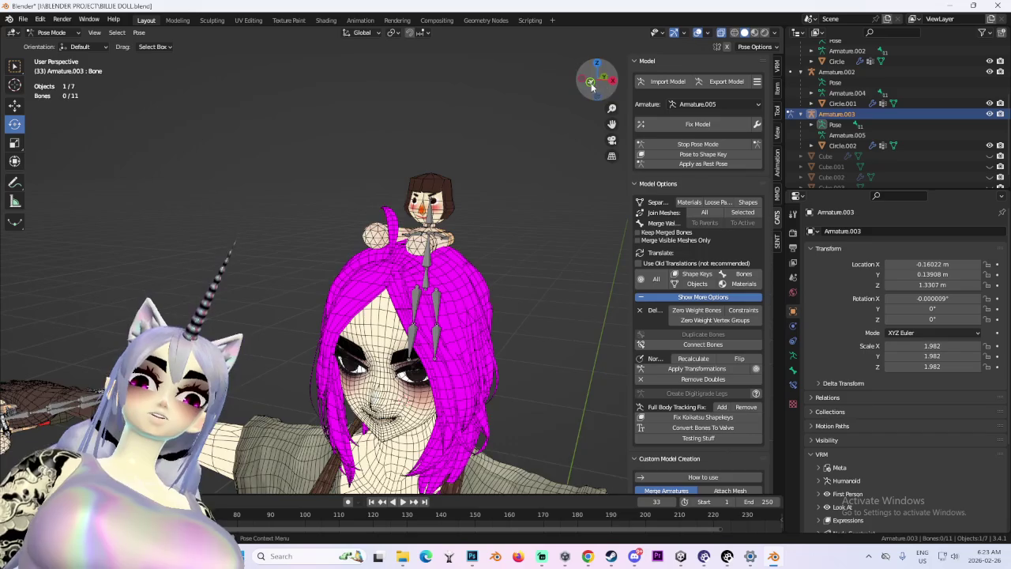
From the front, cancel a trial bone move and hide the bones and wireframe to preview.
left_click(591, 83)
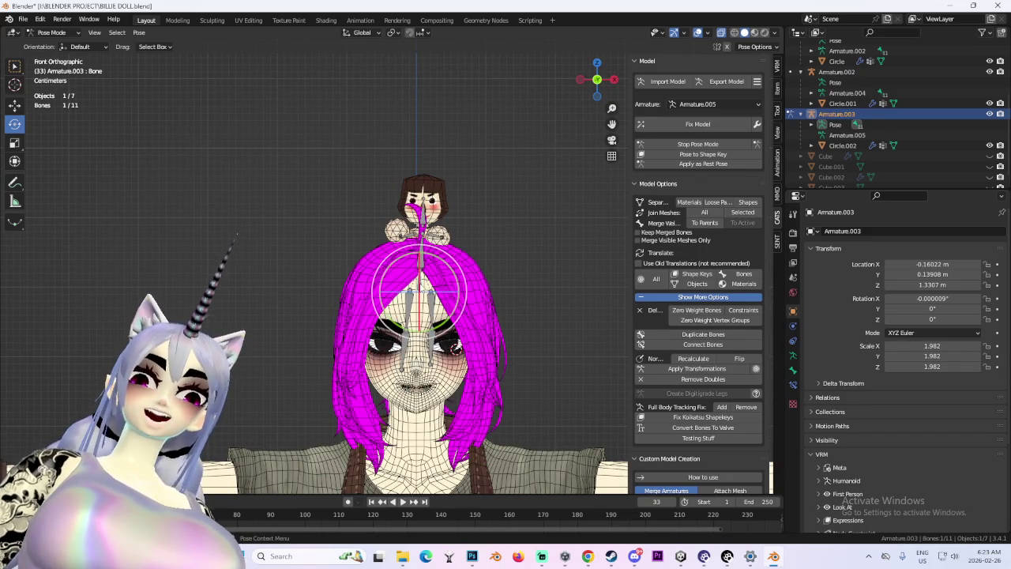
key("g")
right_click(519, 232)
scroll(545, 204, "up", 2)
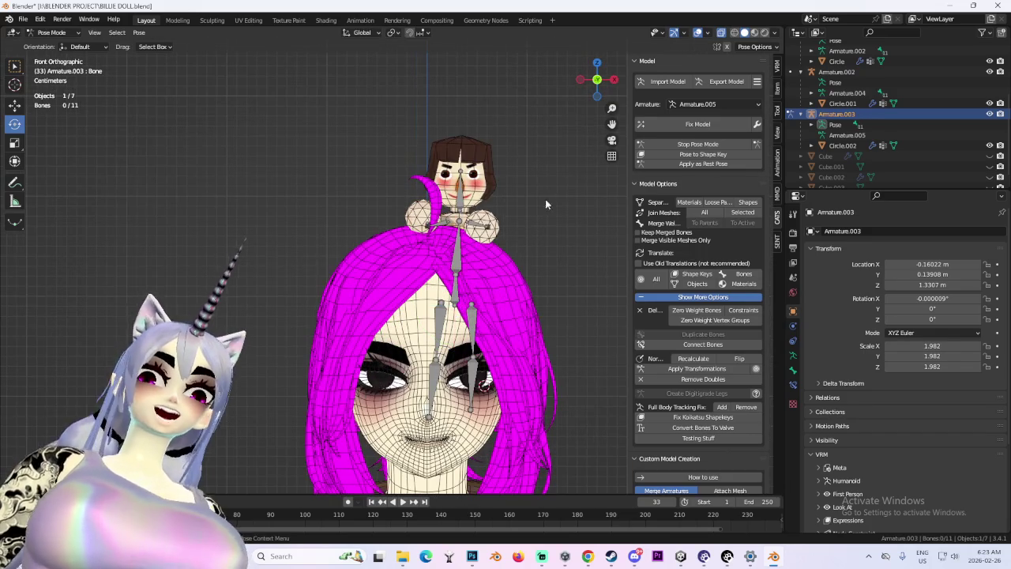
left_click(699, 35)
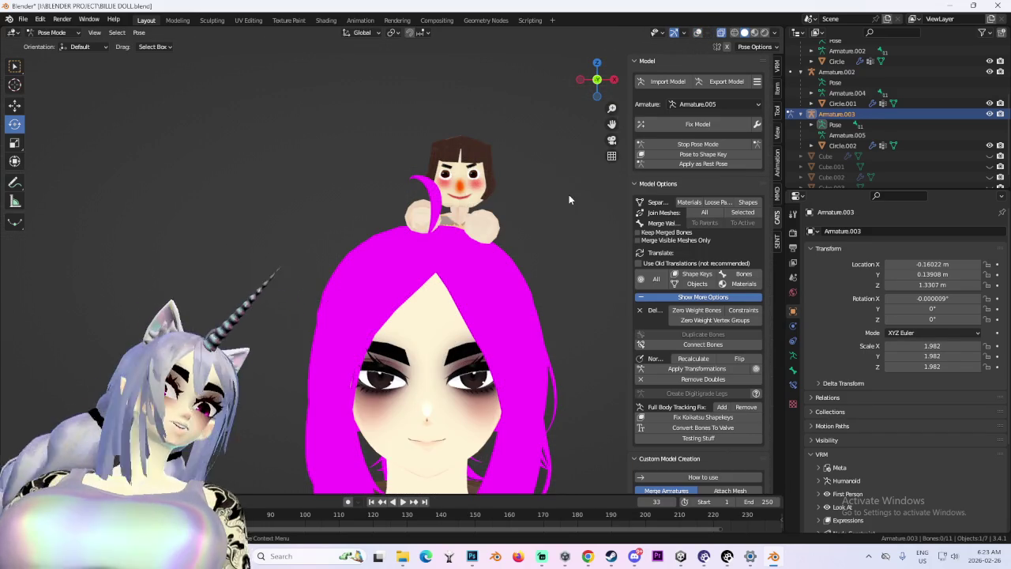
Inspect the doll on the head from several angles, then return the armature to Object Mode.
middle_click_drag(569, 199, 553, 205)
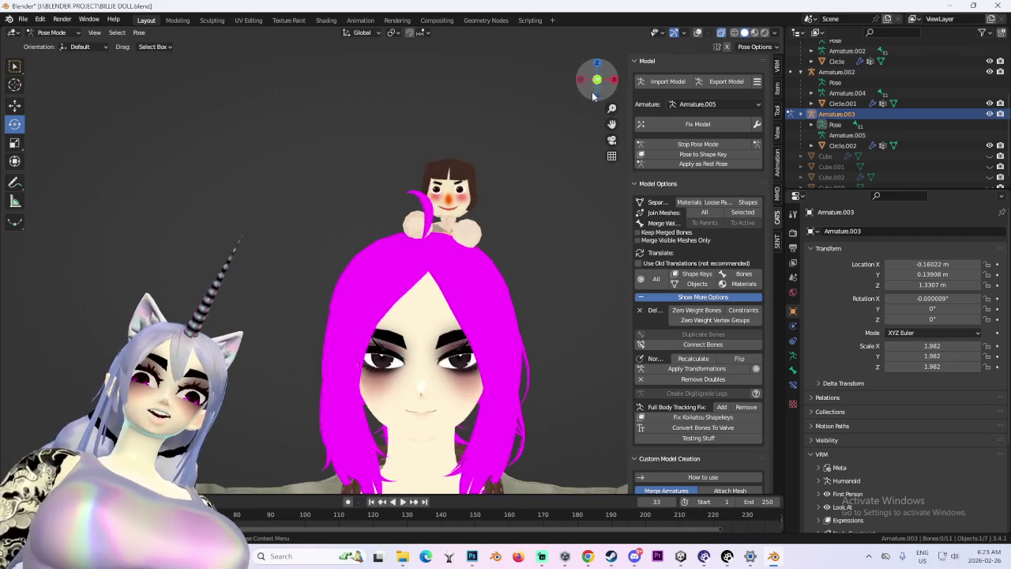
scroll(542, 326, "down", 2)
middle_click_drag(542, 326, 591, 334)
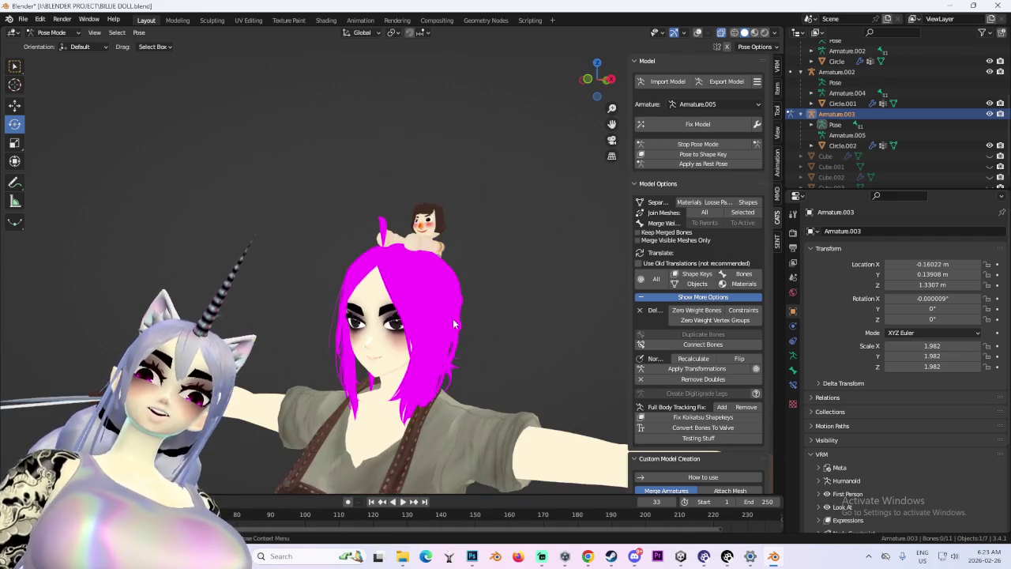
middle_click_drag(455, 324, 485, 323)
left_click(594, 86)
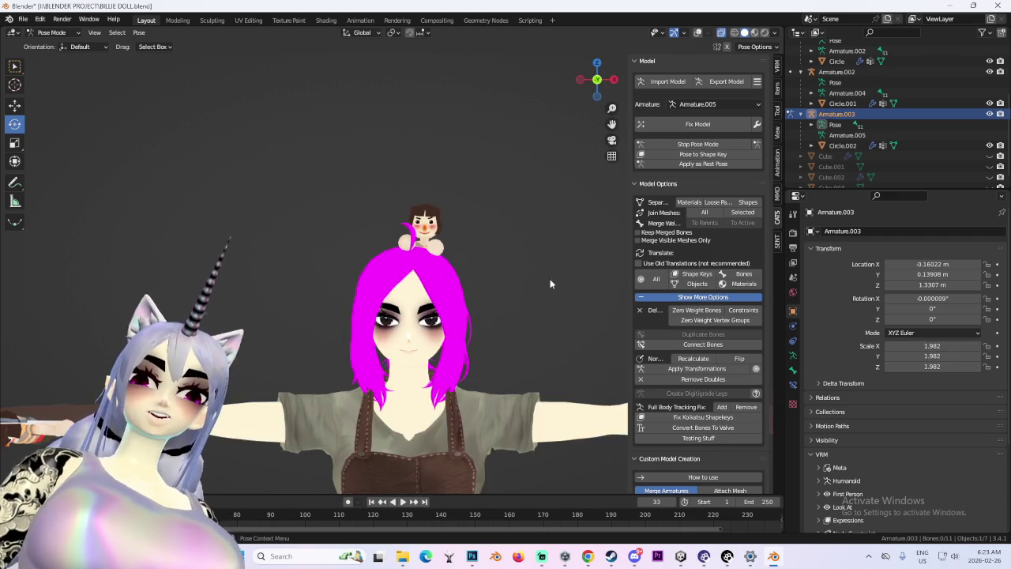
scroll(453, 289, "up", 4)
mouse_move(453, 289)
middle_mouse_down()
mouse_move(374, 290)
mouse_move(496, 300)
middle_mouse_up()
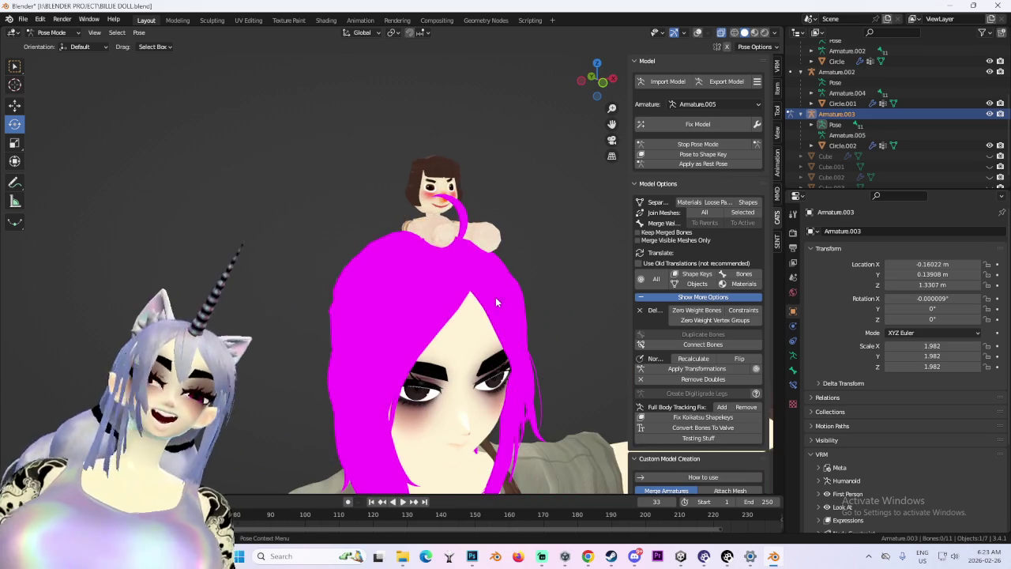
scroll(497, 300, "down", 2)
left_click(601, 84)
scroll(553, 263, "down", 2)
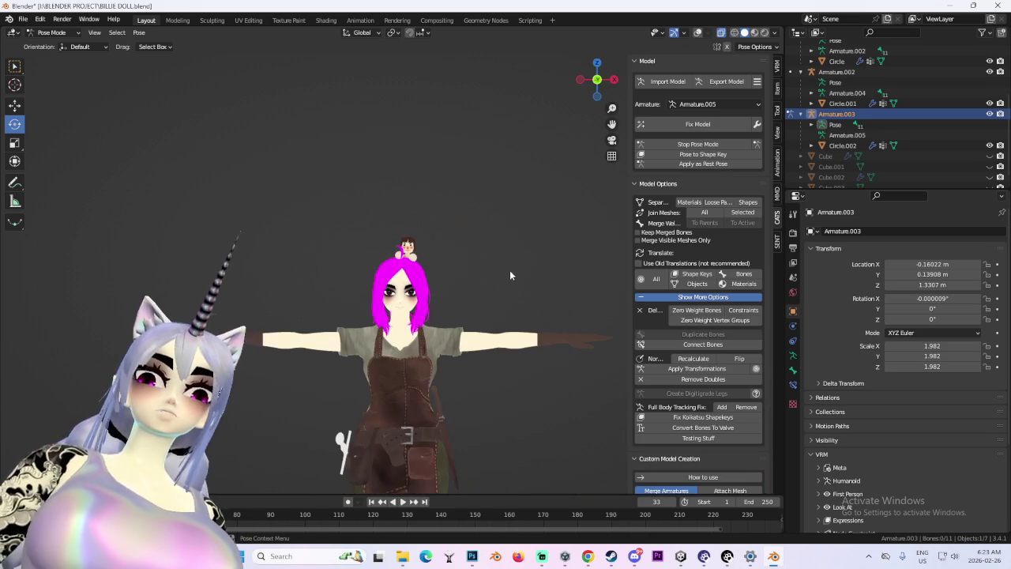
scroll(479, 374, "up", 3)
middle_click_drag(463, 289, 443, 336)
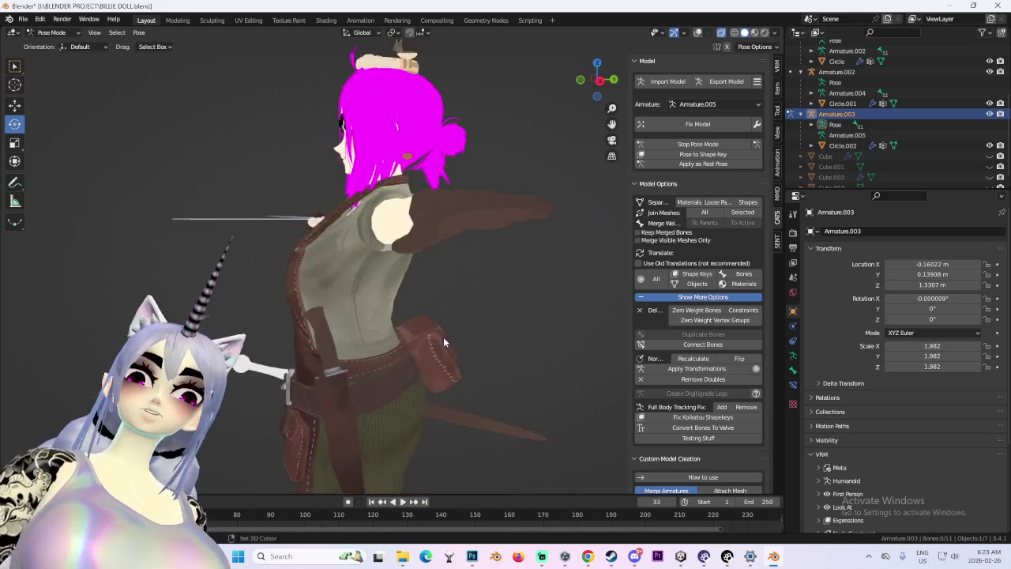
scroll(443, 337, "up", 2)
middle_click_drag(463, 302, 109, 103)
left_click(59, 34)
left_click(52, 46)
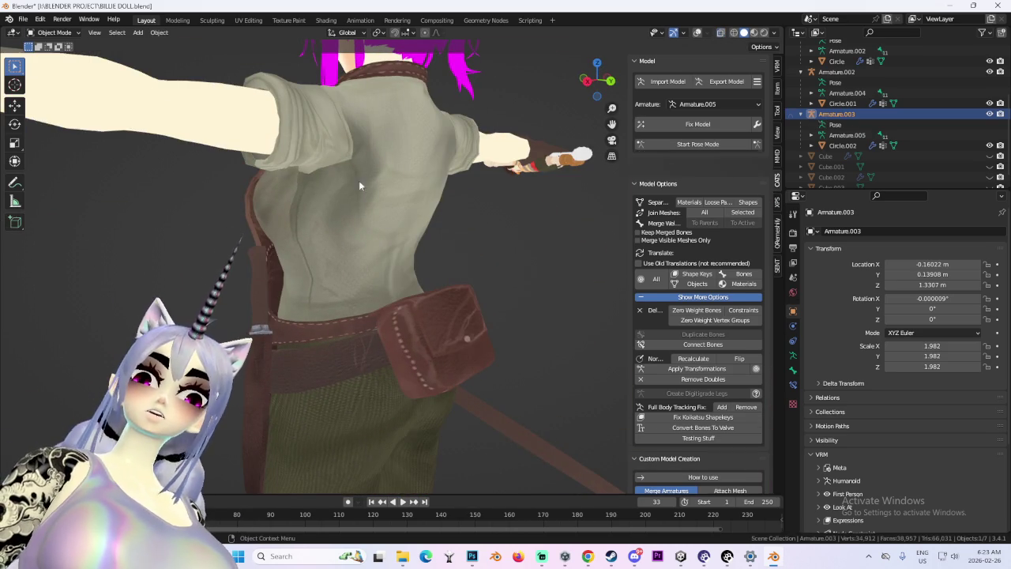
Make the Body mesh active, enter Edit Mode with wireframe shown, and select pouch vertices.
left_click(482, 298)
left_click(584, 86)
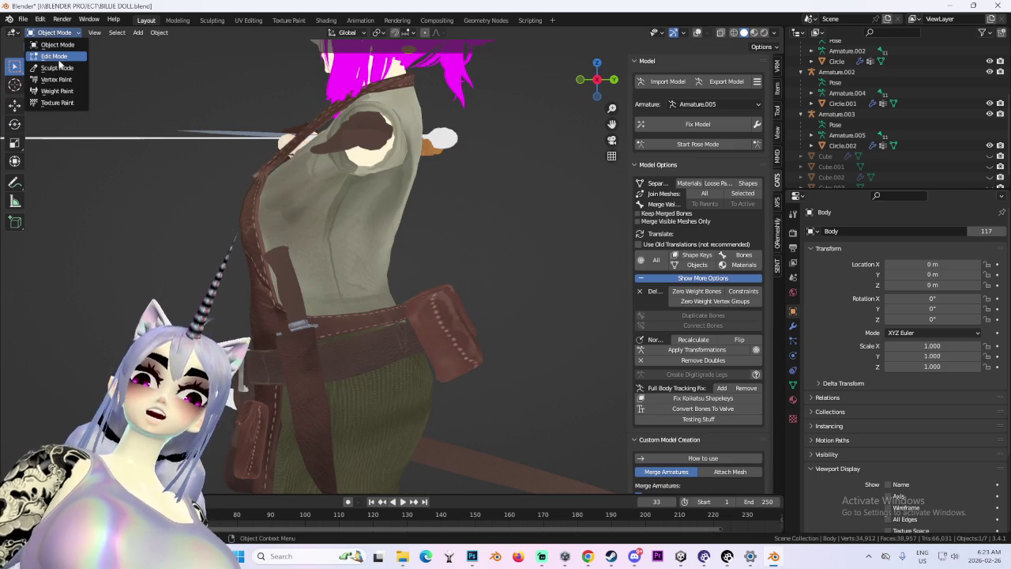
left_click(58, 59)
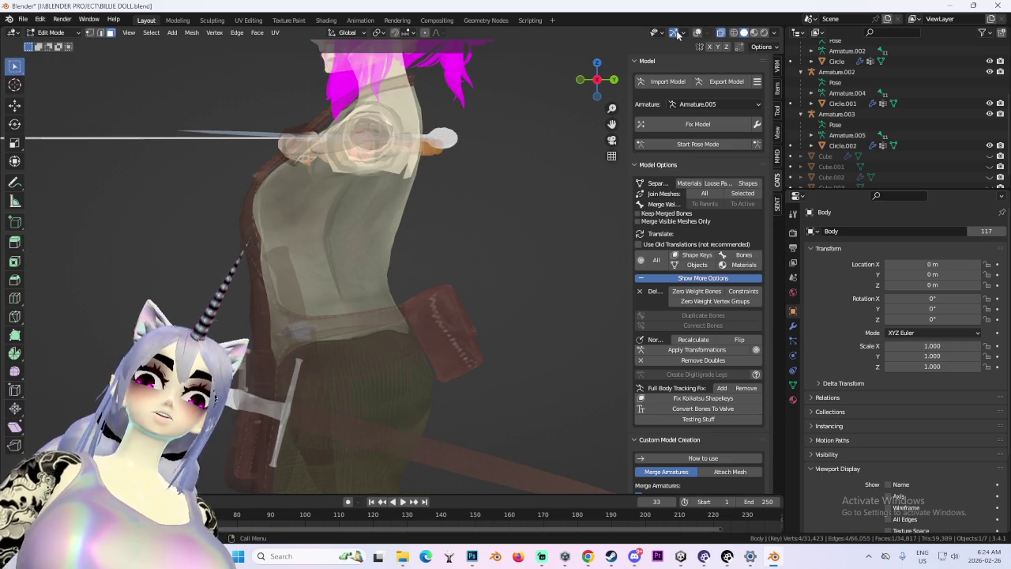
left_click(675, 33)
left_click_drag(482, 331, 482, 332)
mouse_move(483, 332)
middle_mouse_down()
mouse_move(501, 295)
mouse_move(546, 291)
mouse_move(550, 261)
middle_mouse_up()
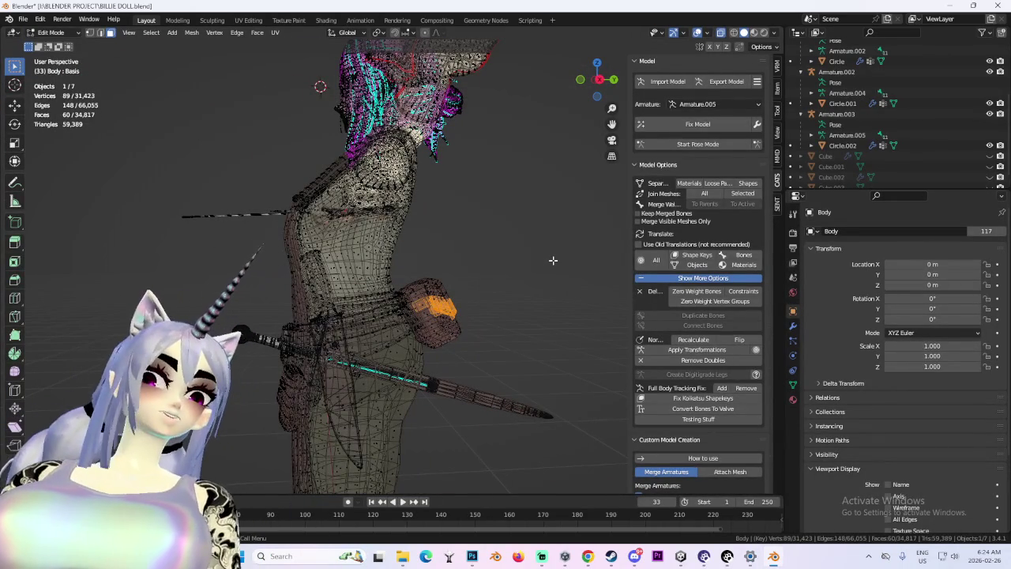
Select the whole connected pouch with Ctrl+L, frame it, and shift it sideways.
key("ctrl+l")
middle_click_drag(497, 338, 513, 347)
key("KP_Decimal")
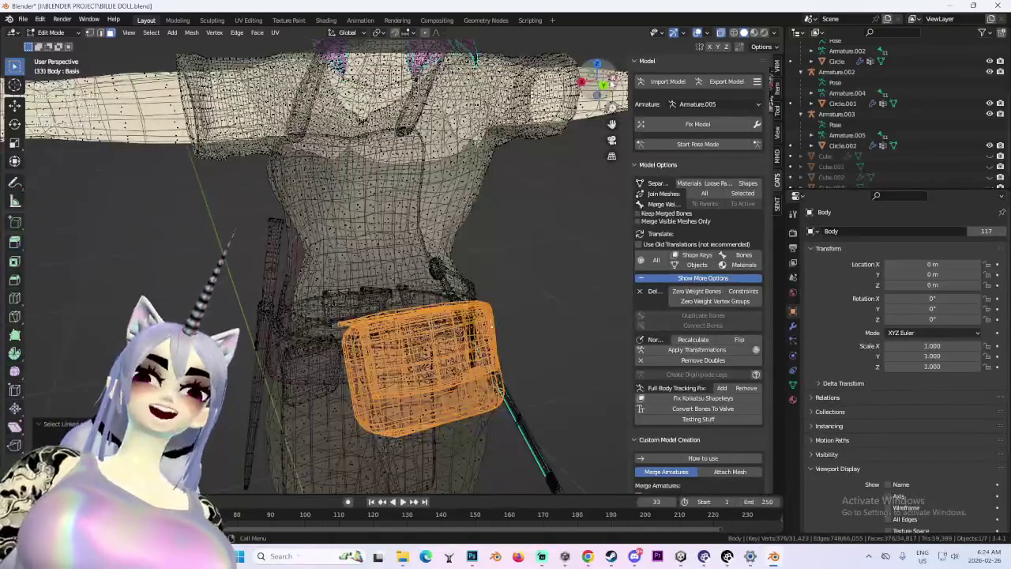
left_click(604, 85)
left_click(284, 301)
middle_click_drag(285, 301, 475, 335)
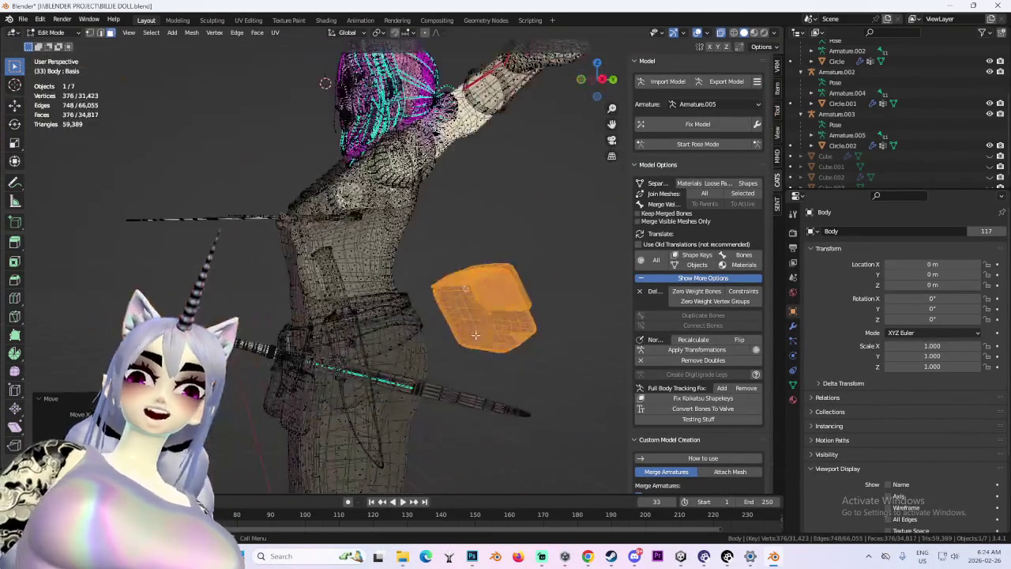
left_click(596, 64)
Rotate the pouch, slide it toward the body, and drop it at the front of the waist.
key("r")
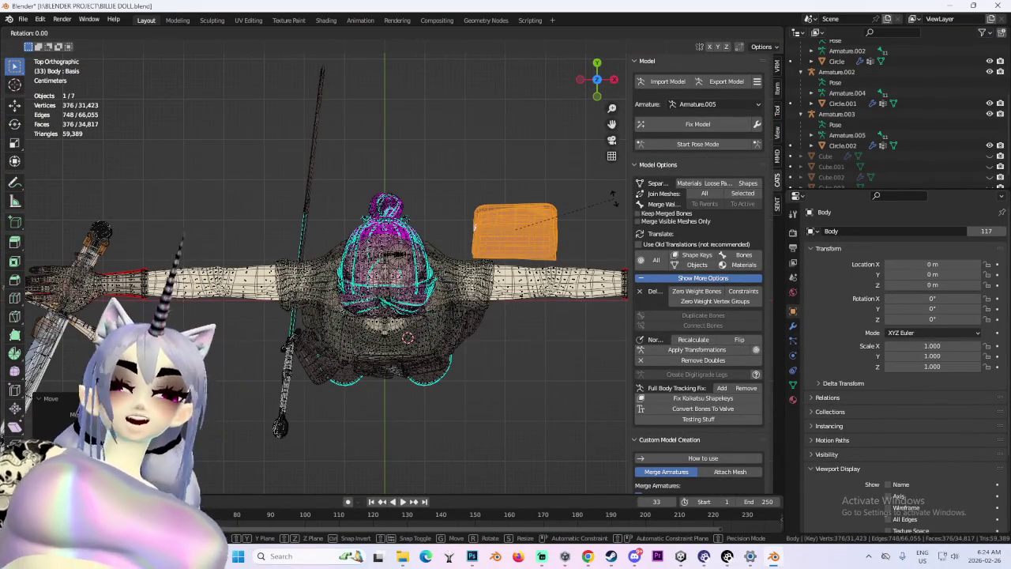
key("Return")
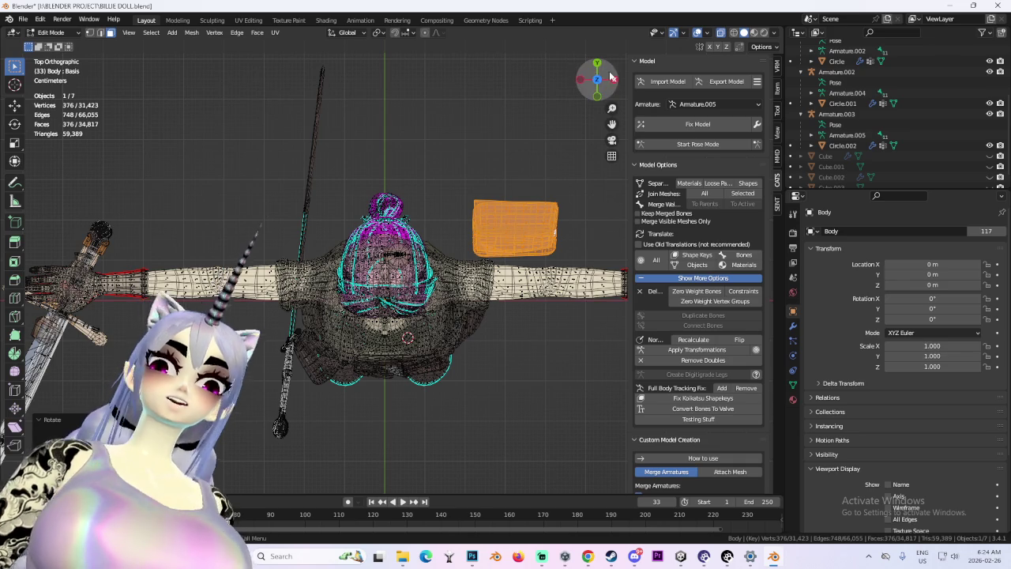
left_click(612, 78)
key("g")
key("Return")
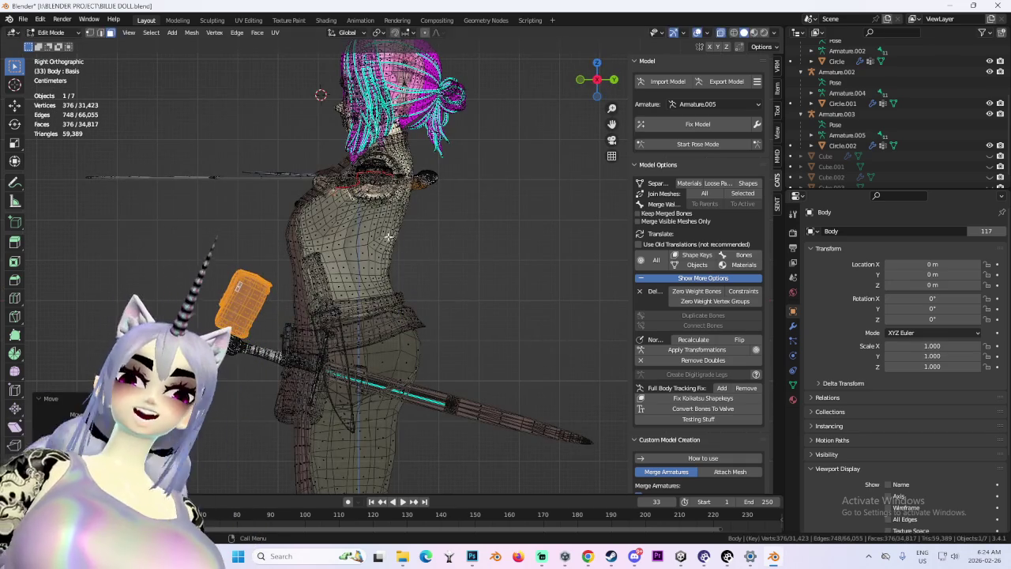
left_click(580, 83)
key("g")
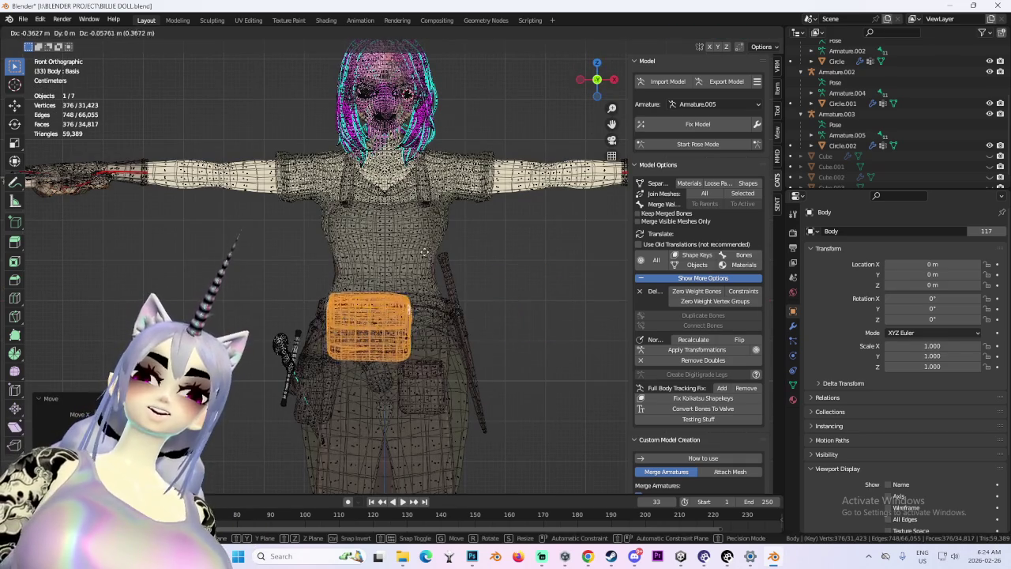
left_click(441, 250)
scroll(440, 250, "up", 3)
middle_click_drag(440, 249, 523, 194)
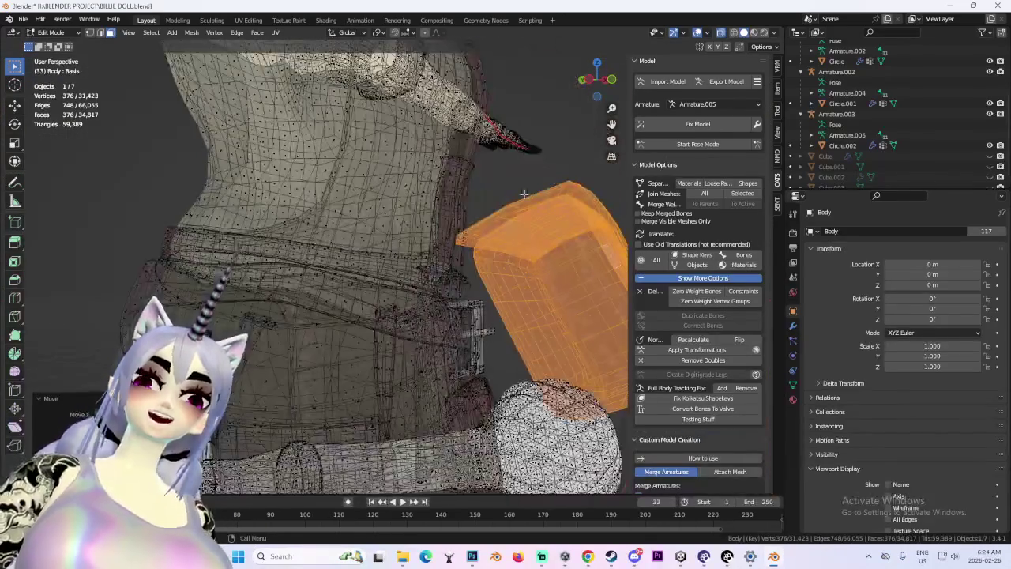
left_click(598, 82)
Tilt the pouch from the side and lower it against the belt, then return to solid shading.
key("r")
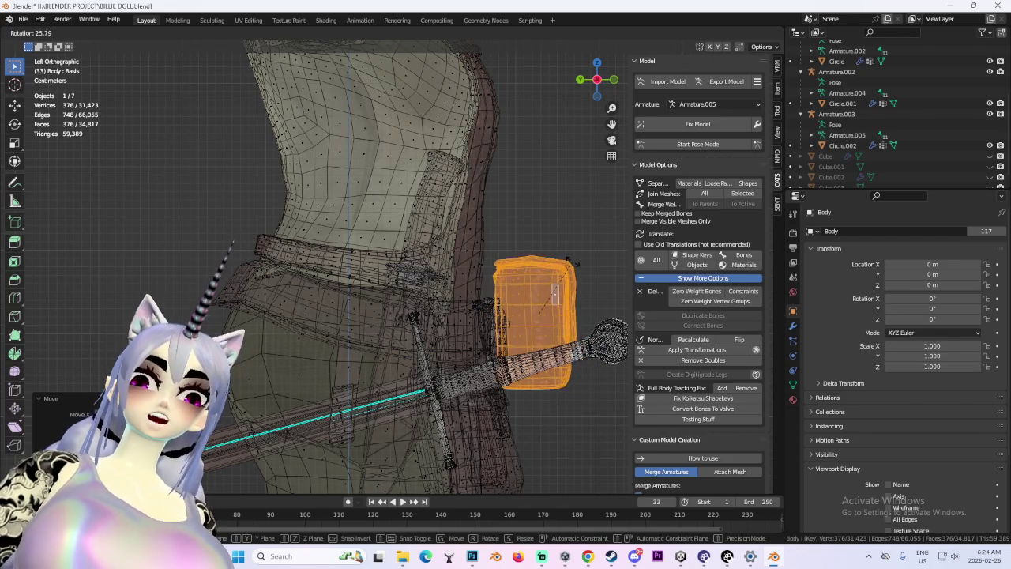
left_click(565, 253)
key("g")
left_click(568, 286)
middle_click_drag(567, 285, 593, 200)
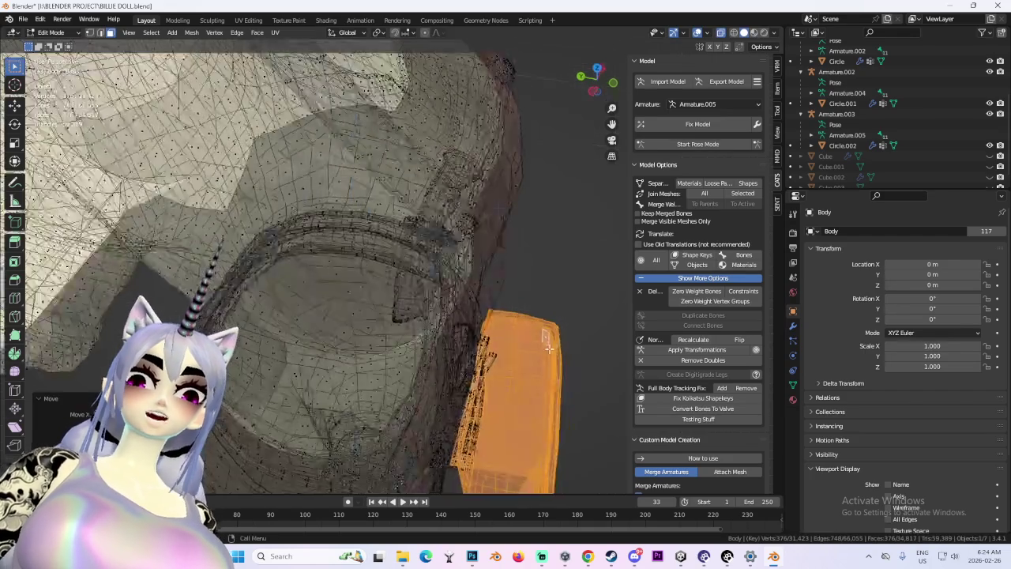
middle_click_drag(553, 158, 424, 237)
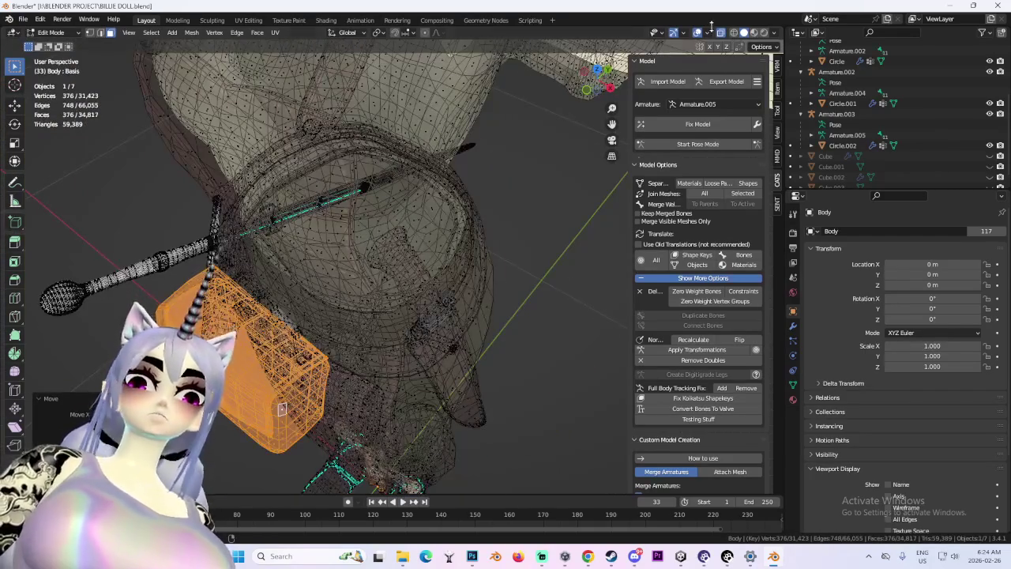
left_click(744, 33)
middle_click_drag(474, 277, 515, 282)
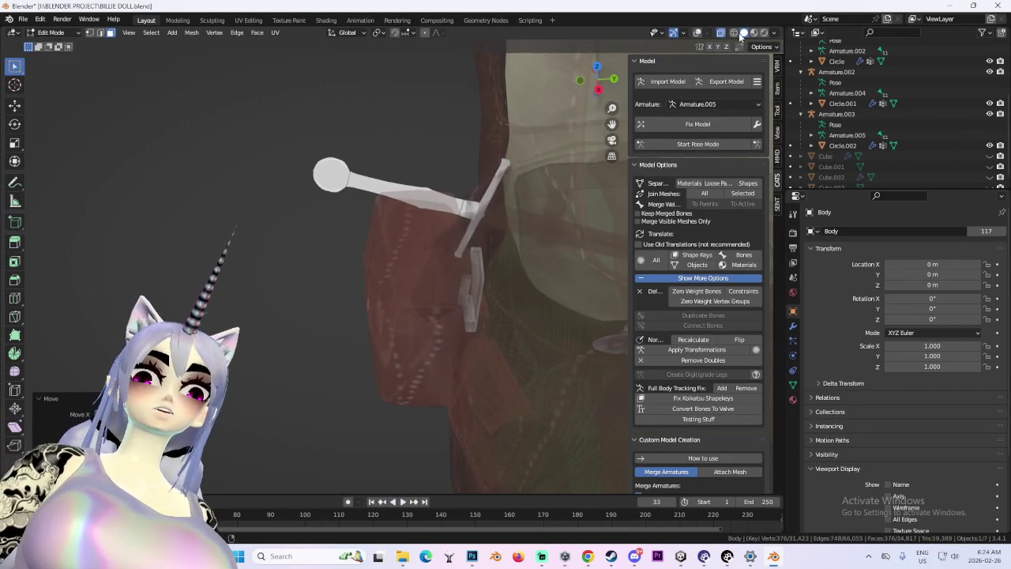
Turn X-ray off and shift the pouch vertically along Z.
left_click(720, 32)
middle_click_drag(474, 255, 462, 297)
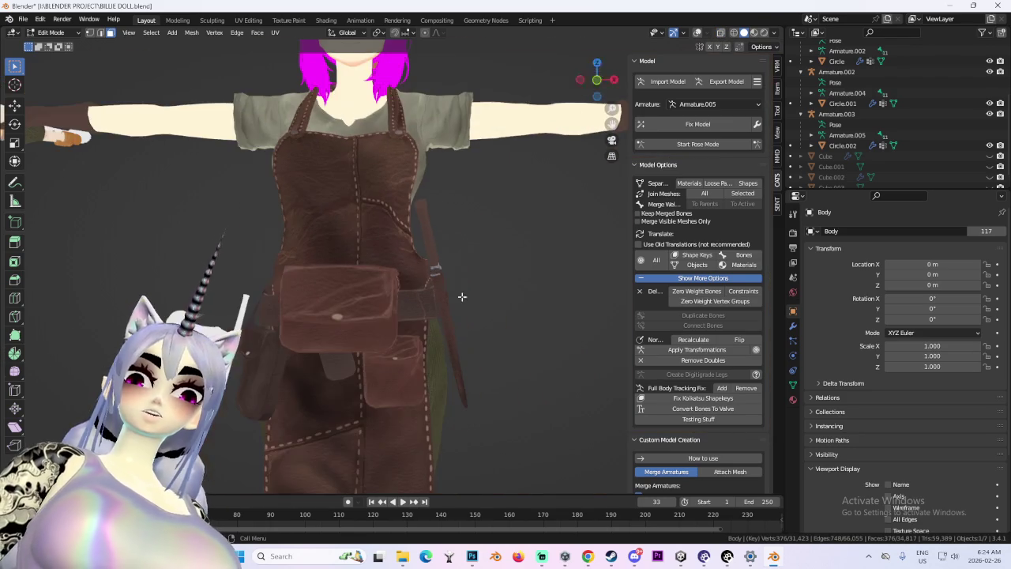
left_click(596, 81)
left_click(582, 89)
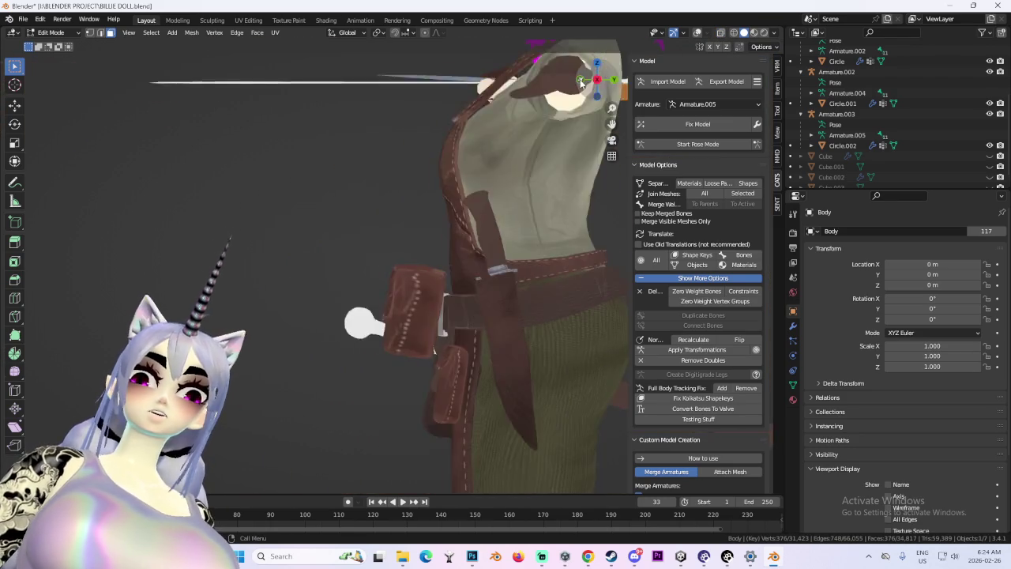
key("g")
key("z")
left_click(451, 282)
middle_click_drag(451, 282, 385, 331)
scroll(386, 330, "up", 3)
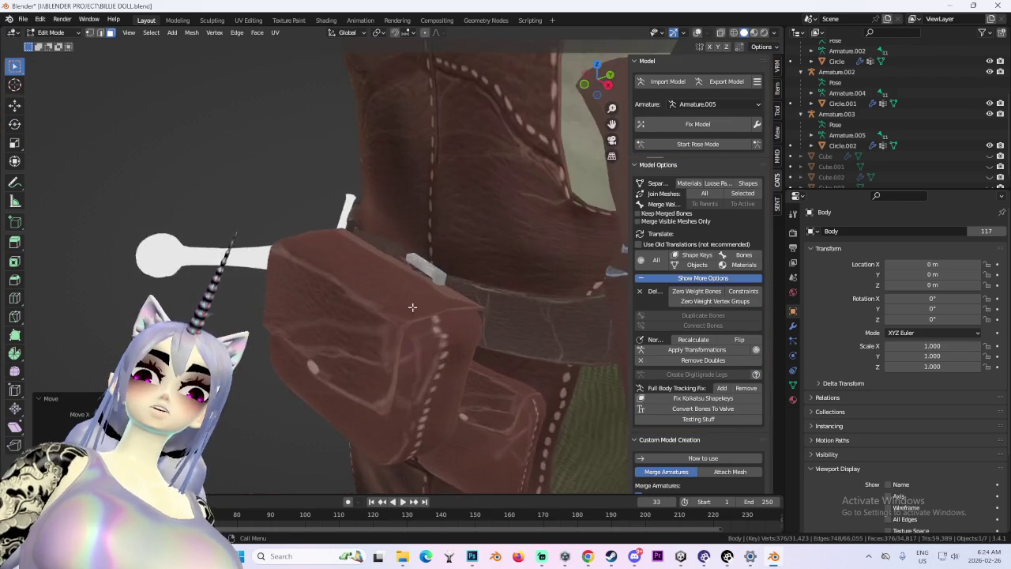
scroll(364, 308, "up", 3)
Raise the pouch a little further along the Z axis.
key("g")
key("y")
left_click(363, 299)
key("g")
key("z")
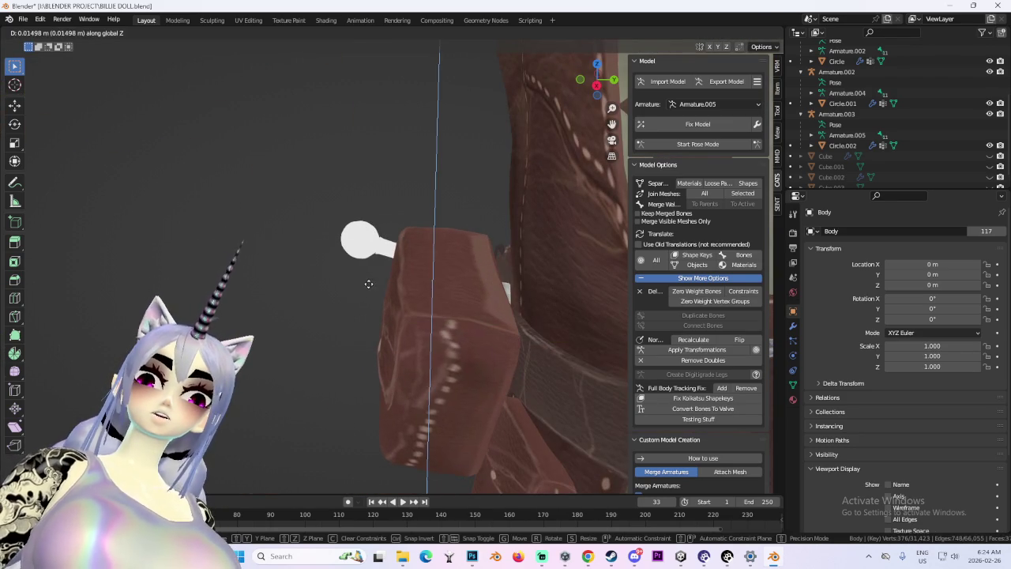
left_click(370, 296)
Move the pouch lower and to the left, then tilt it along the belt.
middle_click_drag(371, 296, 442, 261)
scroll(442, 261, "down", 3)
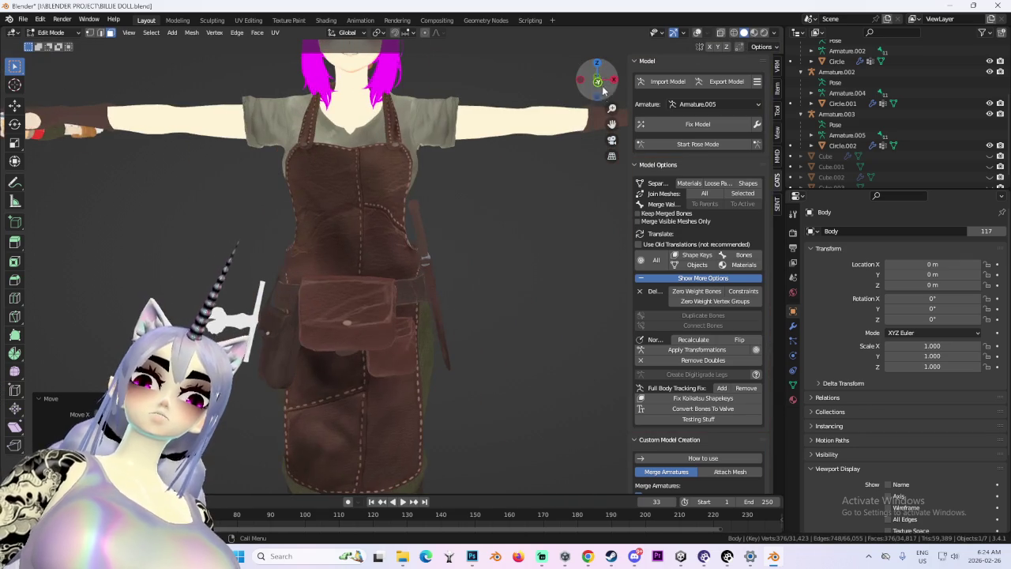
scroll(474, 234, "up", 2)
scroll(497, 221, "up", 1)
scroll(474, 276, "up", 1)
scroll(474, 276, "up", 1)
mouse_move(474, 277)
middle_mouse_down()
mouse_move(387, 280)
mouse_move(487, 282)
mouse_move(553, 221)
middle_mouse_up()
left_click_drag(598, 94, 564, 203)
middle_click_drag(564, 203, 565, 228)
key("g")
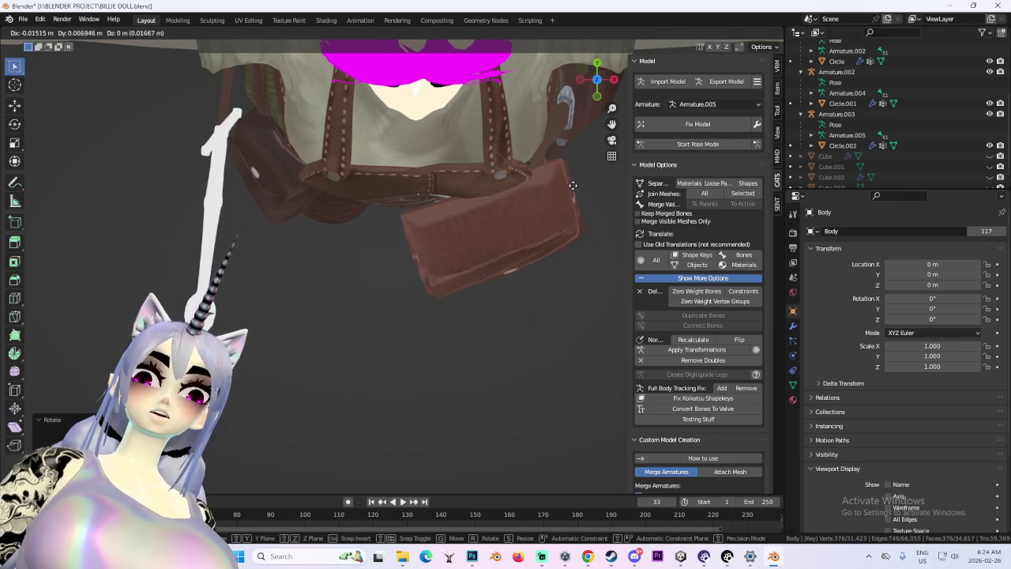
left_click(581, 253)
scroll(580, 253, "up", 2)
left_click(568, 268)
mouse_move(567, 268)
middle_mouse_down()
mouse_move(506, 232)
mouse_move(549, 241)
middle_mouse_up()
Shift the pouch front-to-back along Y, settle its final tilt, and return to Object Mode.
key("g")
key("y")
left_click(506, 231)
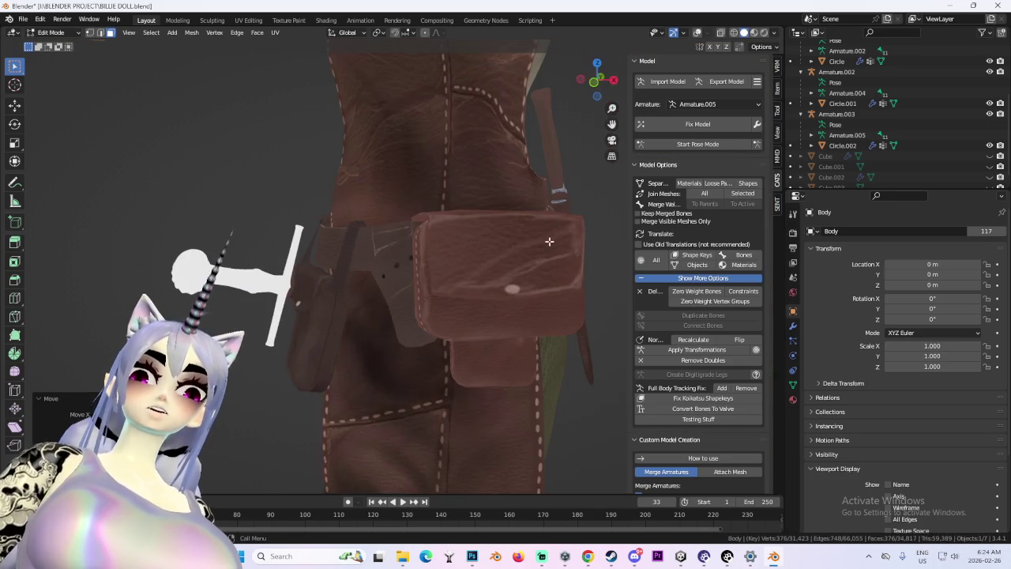
middle_click_drag(622, 97, 598, 143)
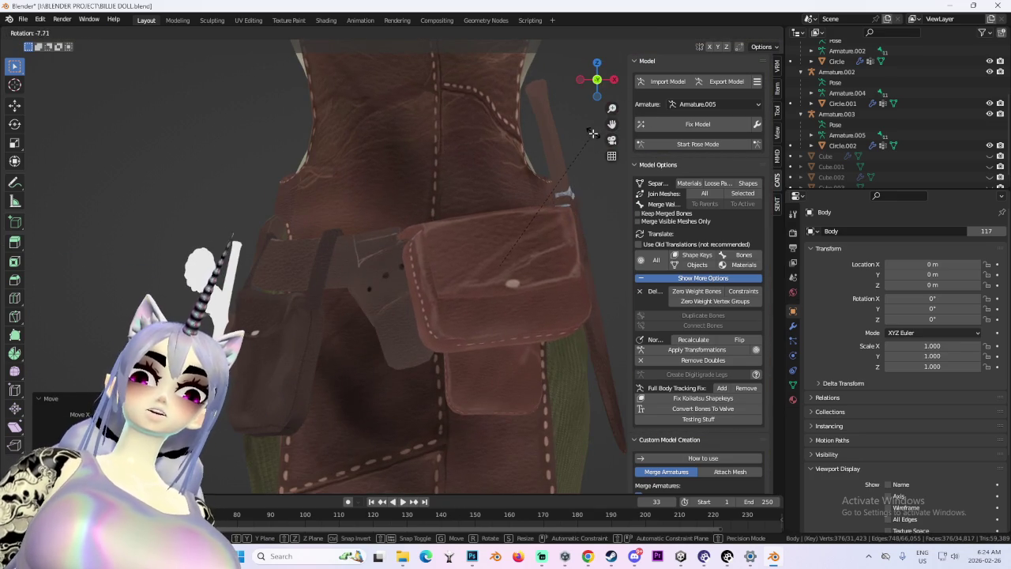
left_click(593, 134)
scroll(505, 250, "down", 2)
left_click(51, 32)
left_click(49, 38)
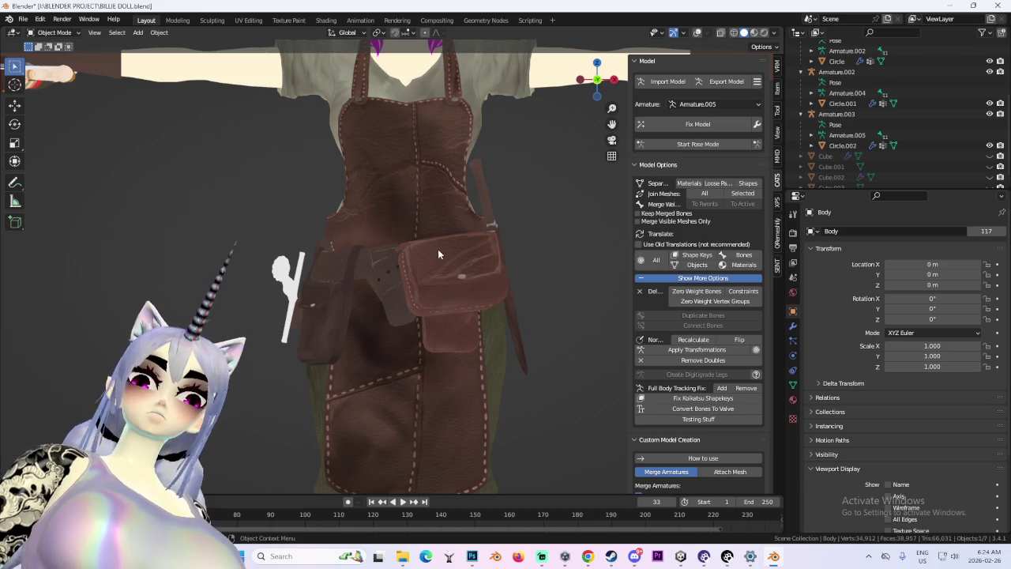
Select the linked pouch geometry in Edit Mode and separate it from the Body mesh.
left_click(697, 33)
scroll(505, 262, "up", 3)
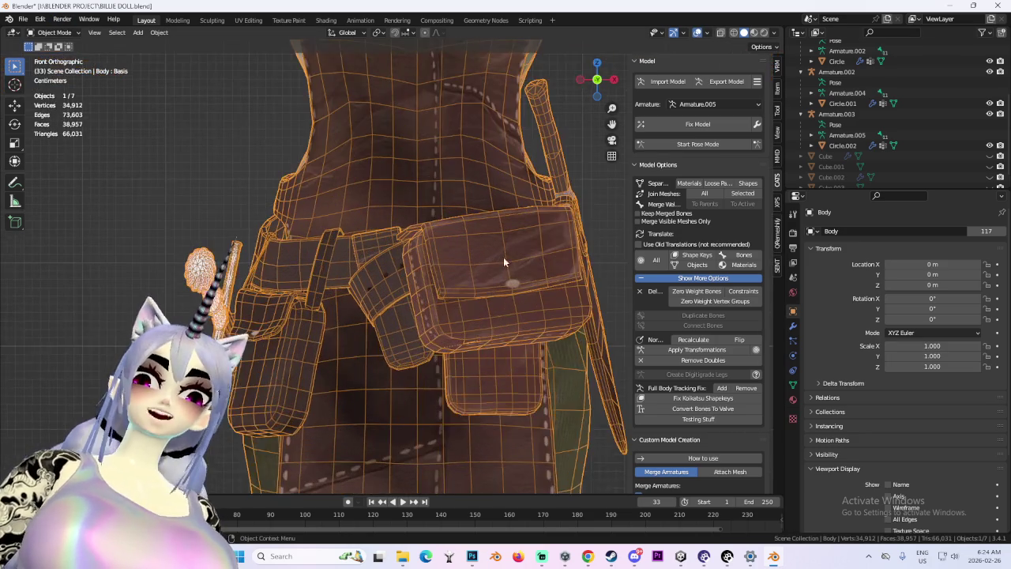
left_click(69, 32)
left_click(49, 49)
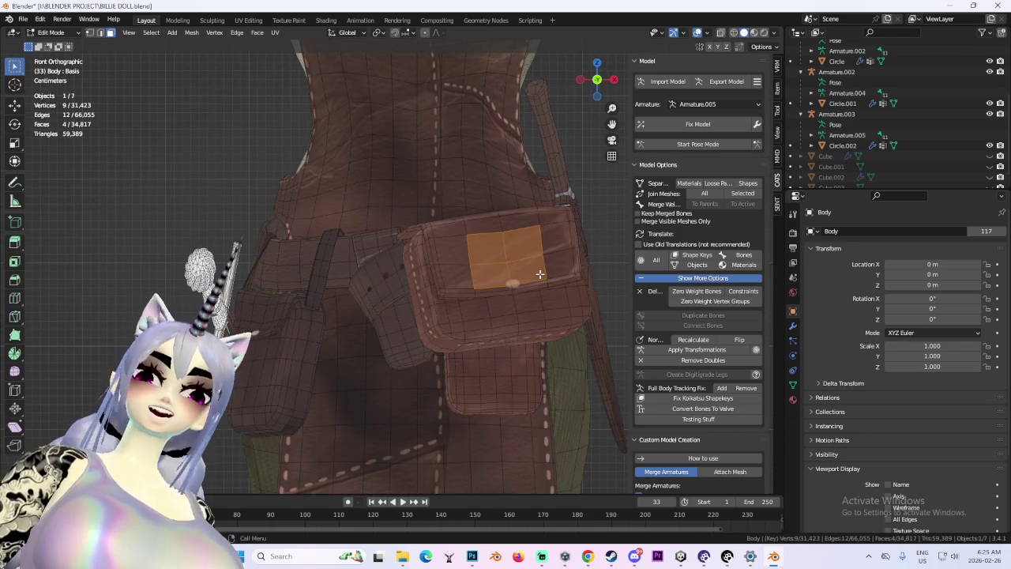
key("ctrl+l")
mouse_move(540, 274)
middle_mouse_down()
mouse_move(616, 273)
mouse_move(546, 279)
middle_mouse_up()
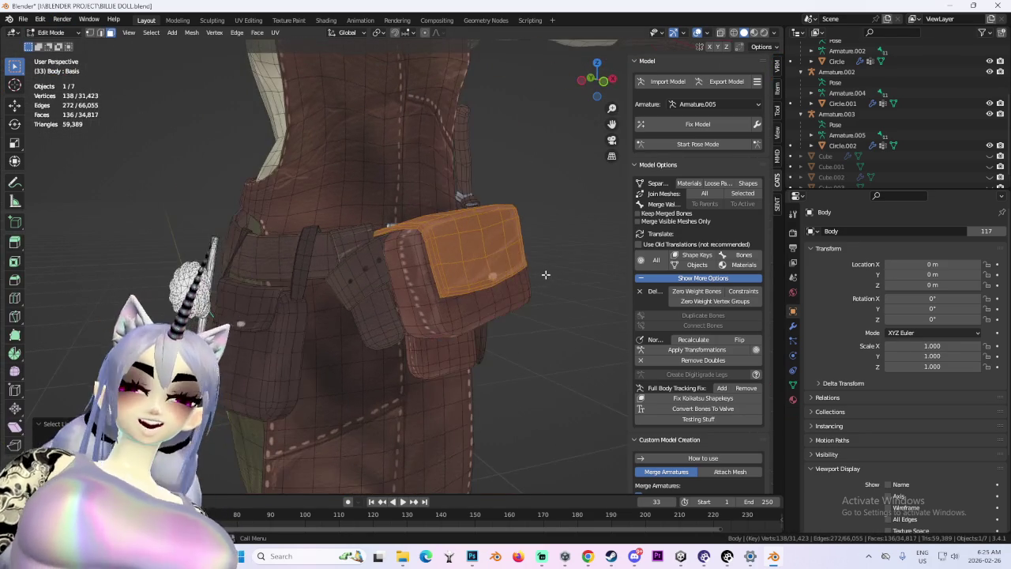
key("p")
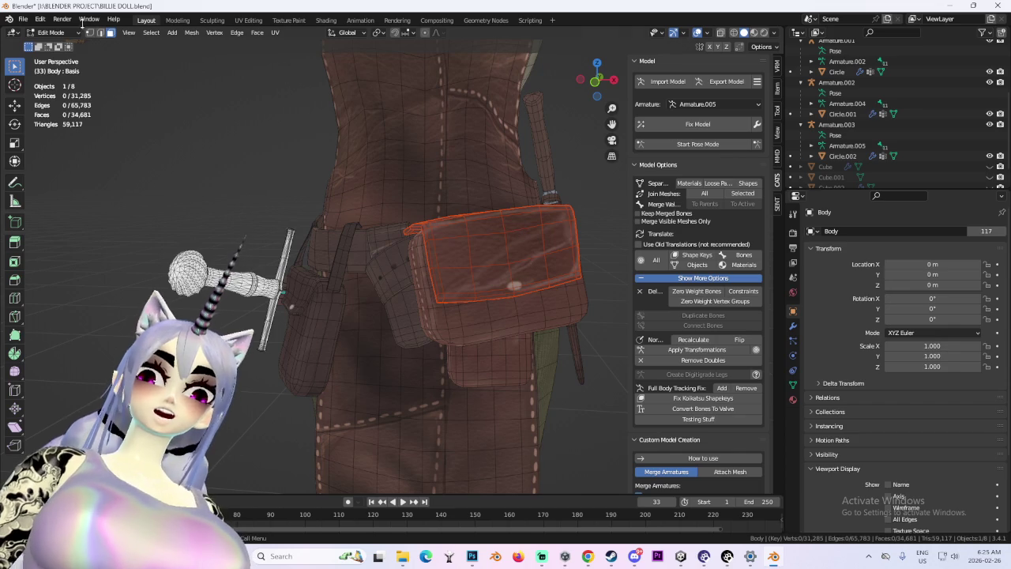
left_click(50, 32)
left_click(48, 41)
Select Armature.002 in the outliner and move it to a new position.
scroll(302, 239, "down", 2)
scroll(301, 240, "down", 3)
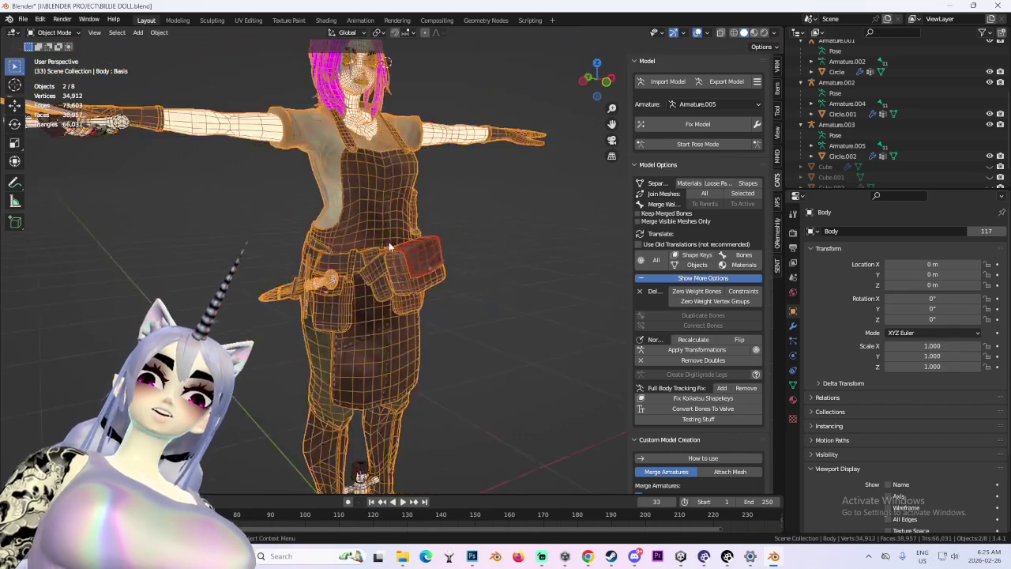
scroll(307, 236, "down", 3)
left_click(838, 82)
key("g")
left_click(439, 216)
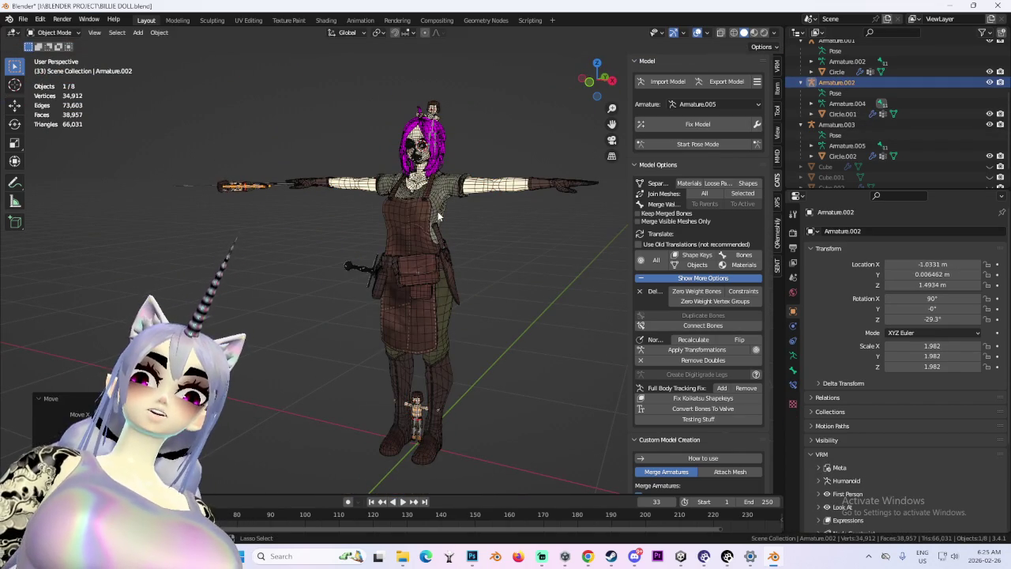
Move the Armature.003 doll up to sit in front of the belt pouch (Z 0.59543 m).
left_click(837, 125)
key("g")
scroll(421, 246, "up", 3)
mouse_move(491, 210)
middle_mouse_down()
mouse_move(411, 222)
mouse_move(480, 235)
middle_mouse_up()
left_click(479, 235)
scroll(474, 237, "up", 3)
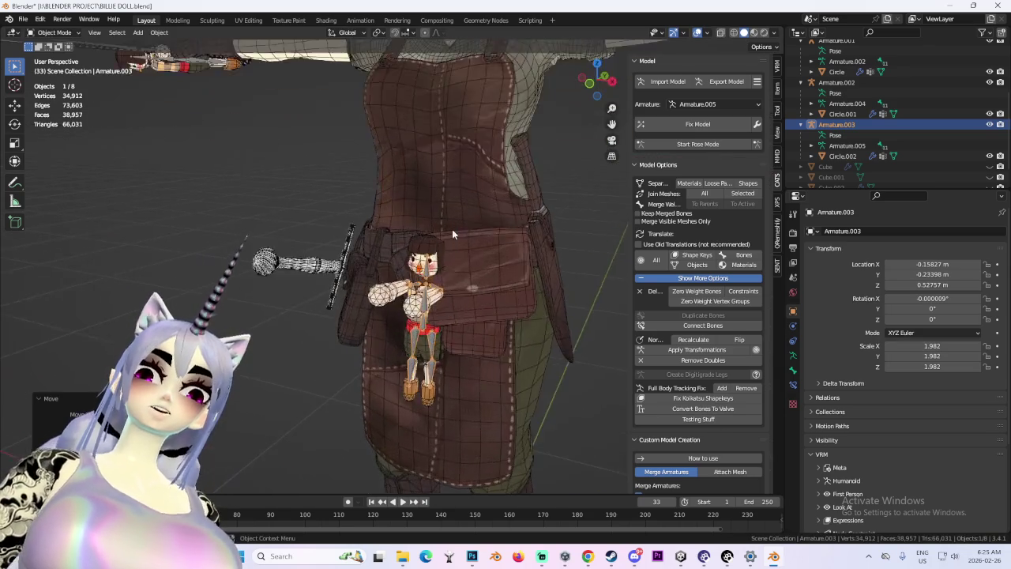
scroll(452, 229, "up", 2)
scroll(437, 248, "up", 2)
key("g")
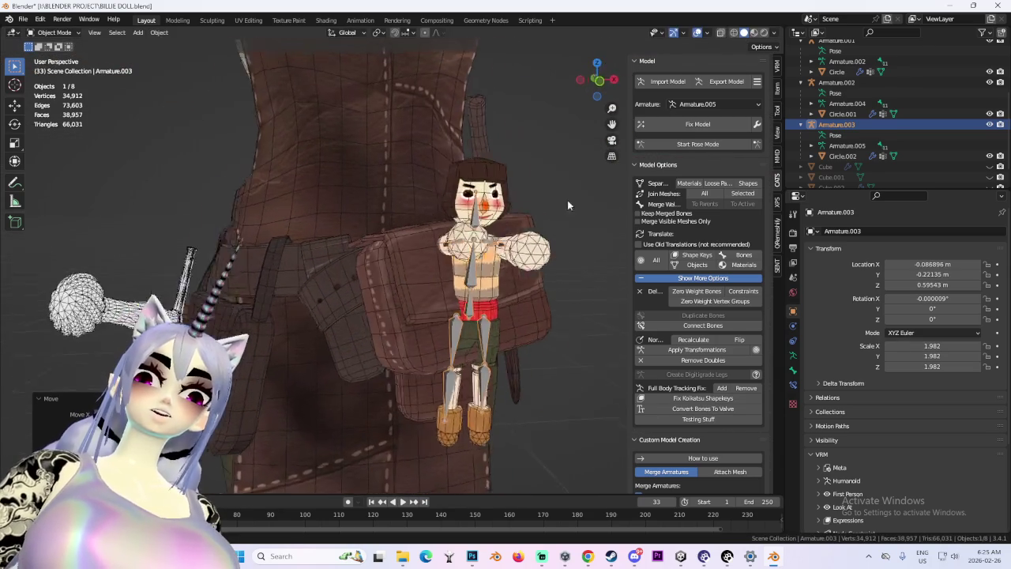
left_click(567, 200)
Switch to a straight front view and put Armature.003 into Pose Mode.
left_click(597, 80)
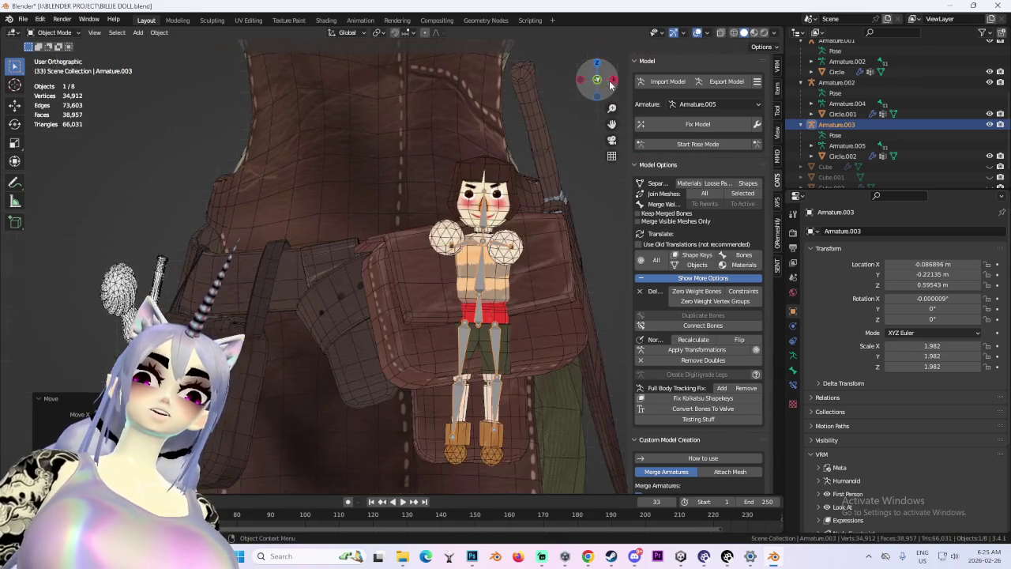
left_click(732, 142)
scroll(464, 247, "down", 4)
scroll(411, 252, "up", 3)
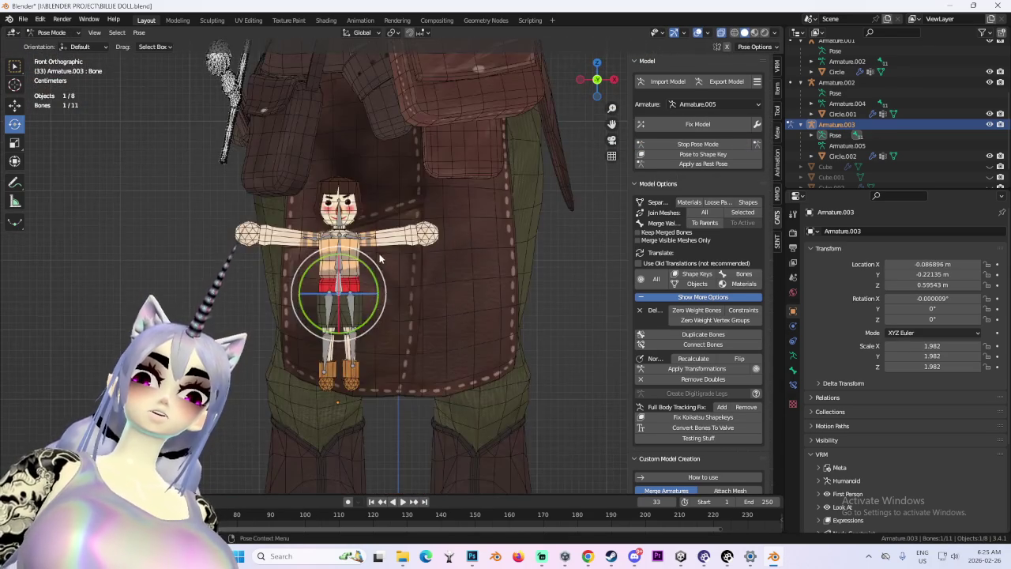
Rotate both of the doll's arm bones down along its body.
left_click_drag(394, 215, 379, 267)
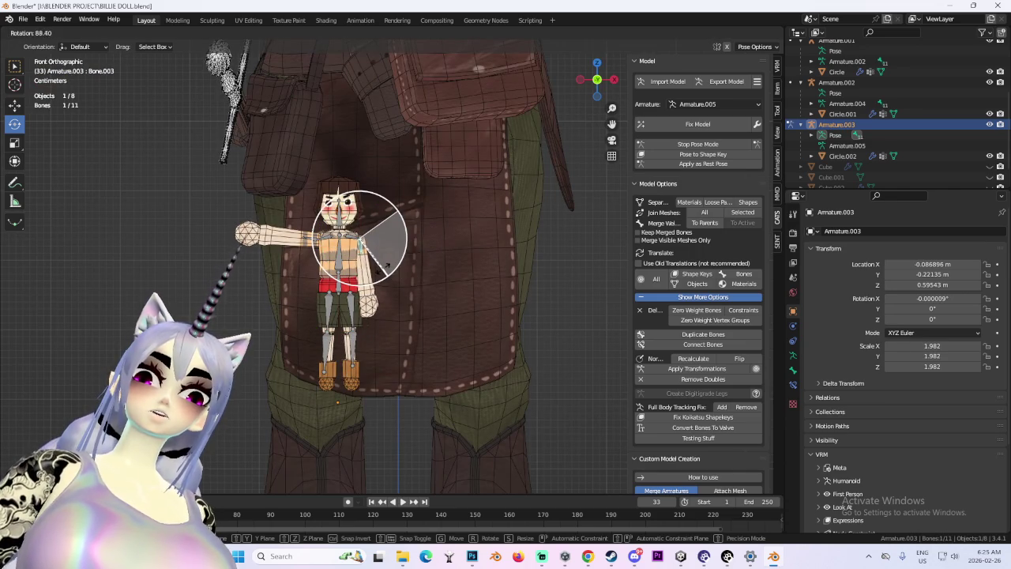
left_click(387, 266)
left_click(311, 244)
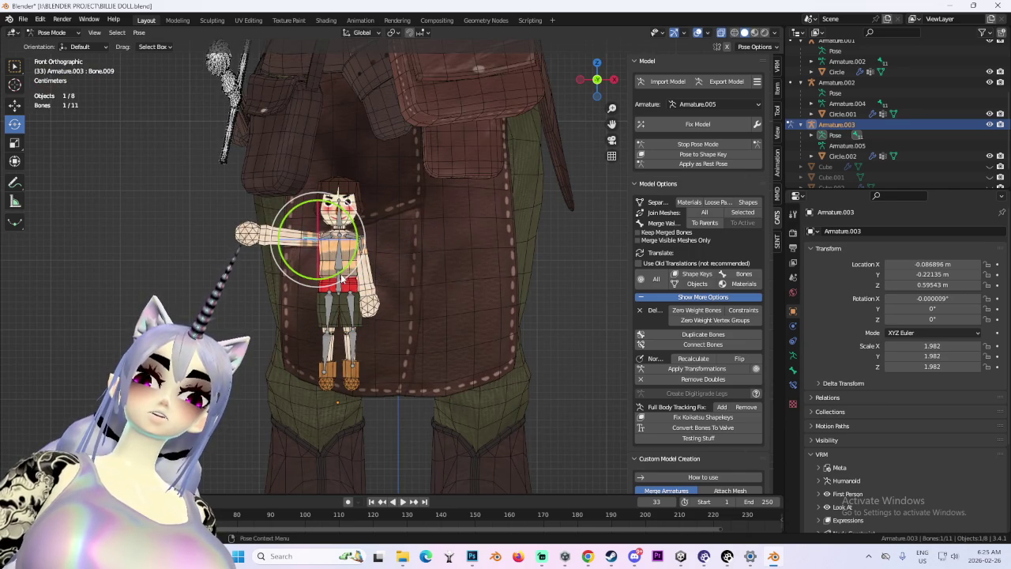
left_click_drag(343, 278, 379, 250)
left_click(384, 258)
Bend the doll's thighs forward and lower legs down into a sitting pose.
left_click(345, 324)
middle_click_drag(345, 323, 360, 308)
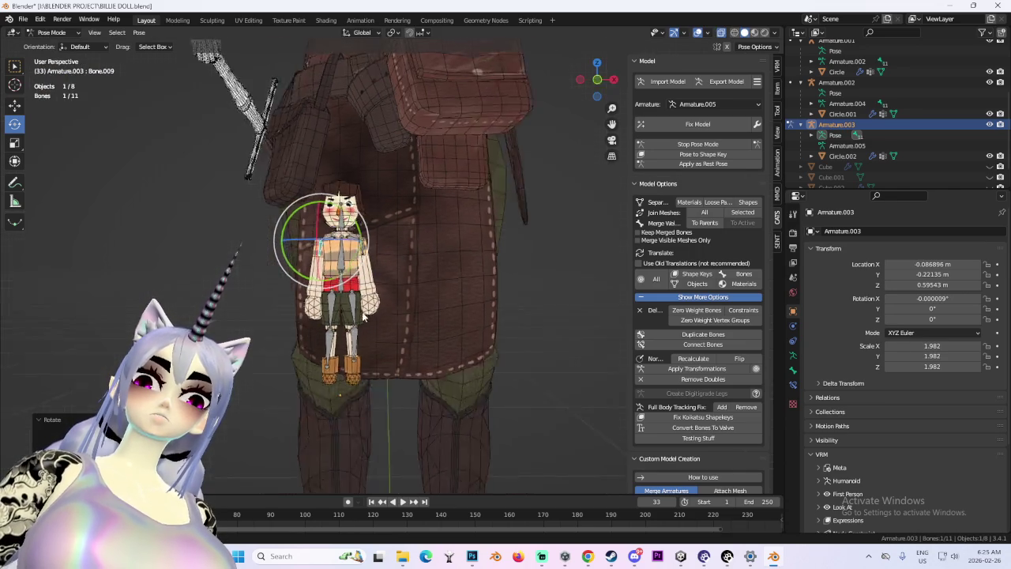
mouse_move(361, 308)
left_mouse_down()
mouse_move(381, 259)
mouse_move(345, 345)
mouse_move(357, 262)
left_mouse_up()
left_click(349, 315)
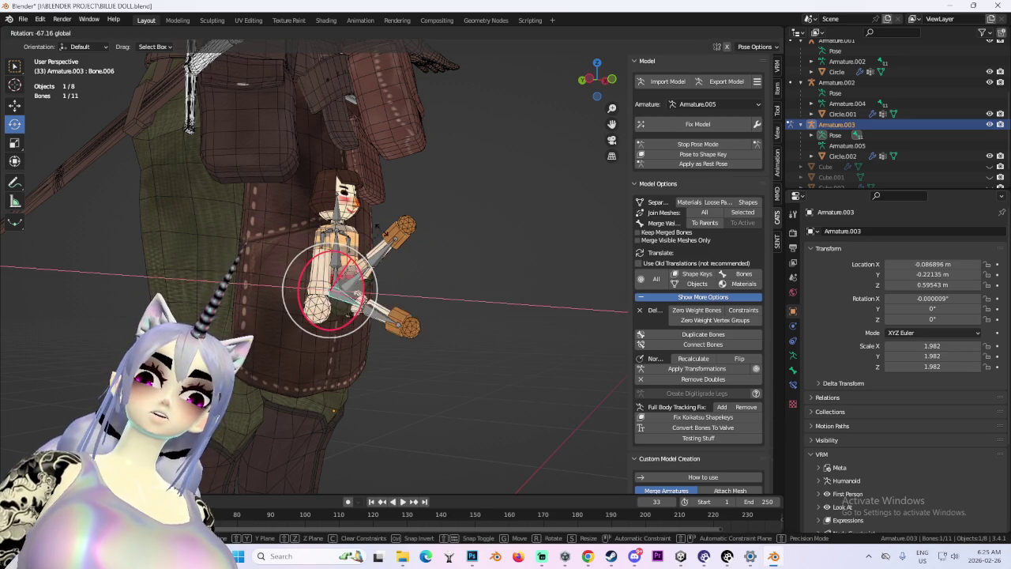
key("ctrl+z")
left_click(383, 252)
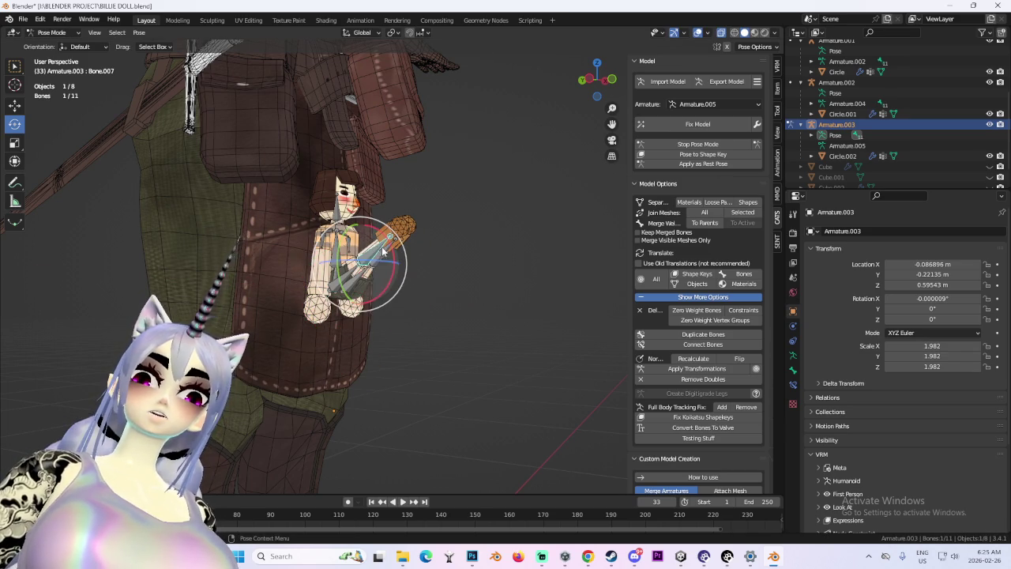
left_click_drag(394, 251, 393, 274)
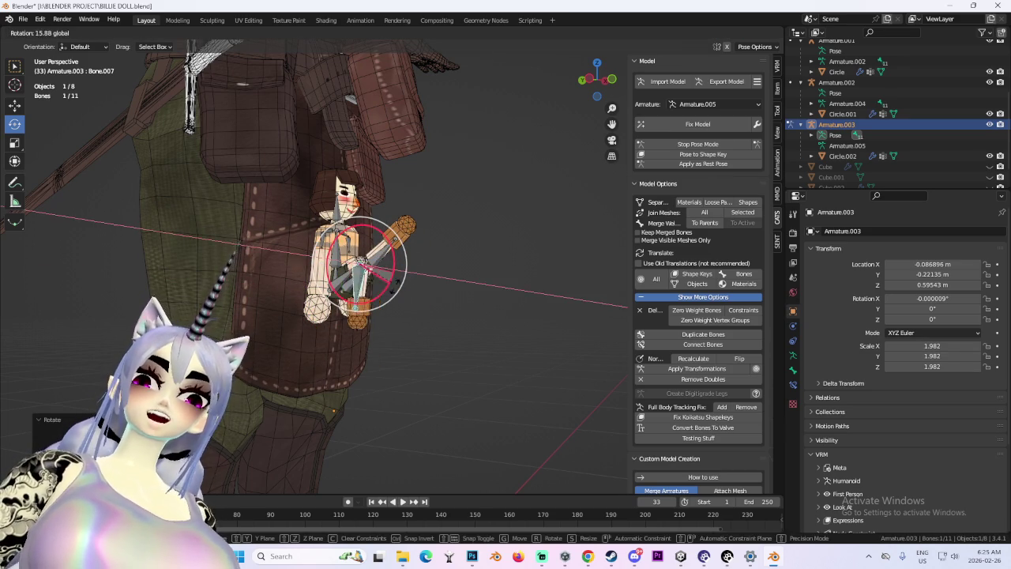
left_click(388, 254)
mouse_move(401, 251)
left_mouse_down()
mouse_move(359, 344)
mouse_move(371, 332)
left_mouse_up()
mouse_move(417, 268)
middle_mouse_down()
mouse_move(409, 247)
mouse_move(301, 254)
middle_mouse_up()
left_click_drag(322, 261, 312, 277)
Tilt the doll's head bone slightly.
middle_click_drag(312, 277, 406, 183)
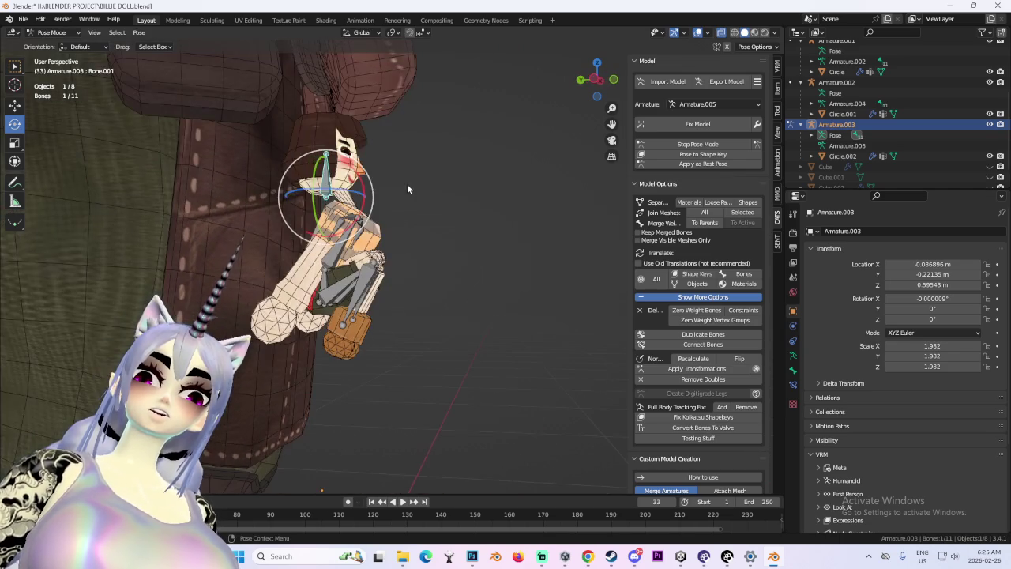
left_click(407, 183)
key("r")
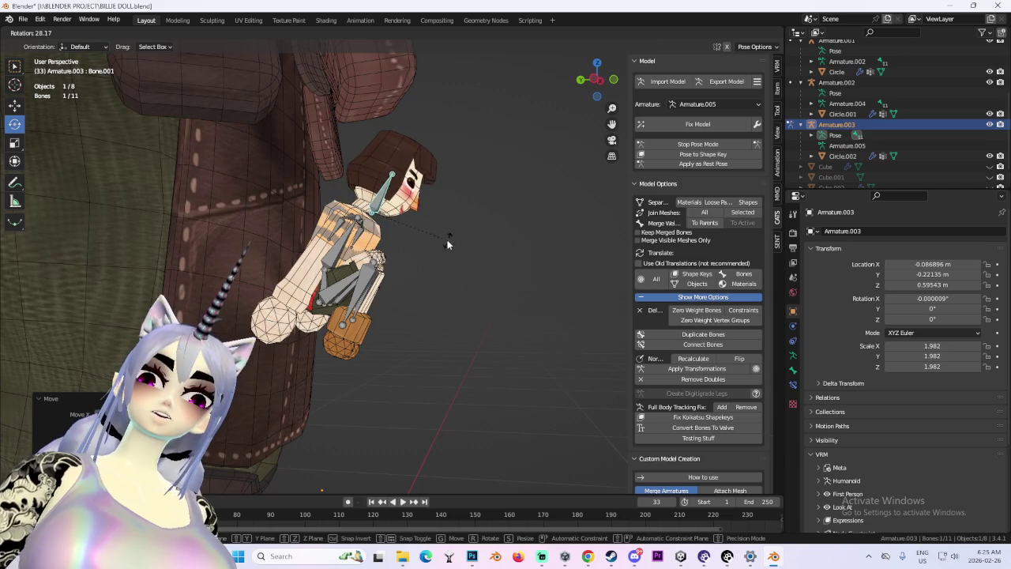
left_click(447, 239)
middle_click_drag(447, 239, 419, 252)
key("r")
right_click(426, 251)
key("r")
left_click(323, 300)
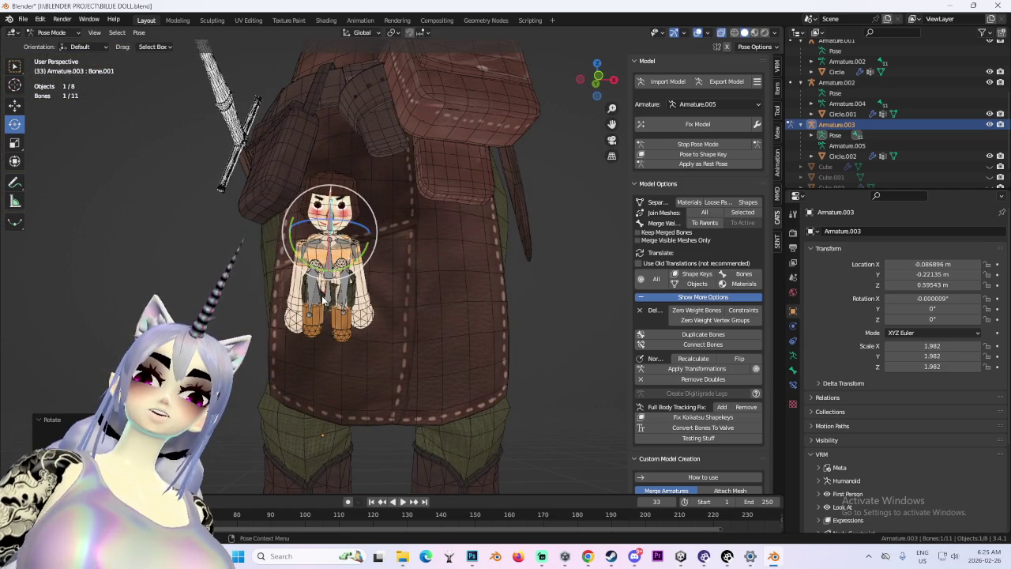
Move the doll's root bone into the pouch using front and side views.
key("g")
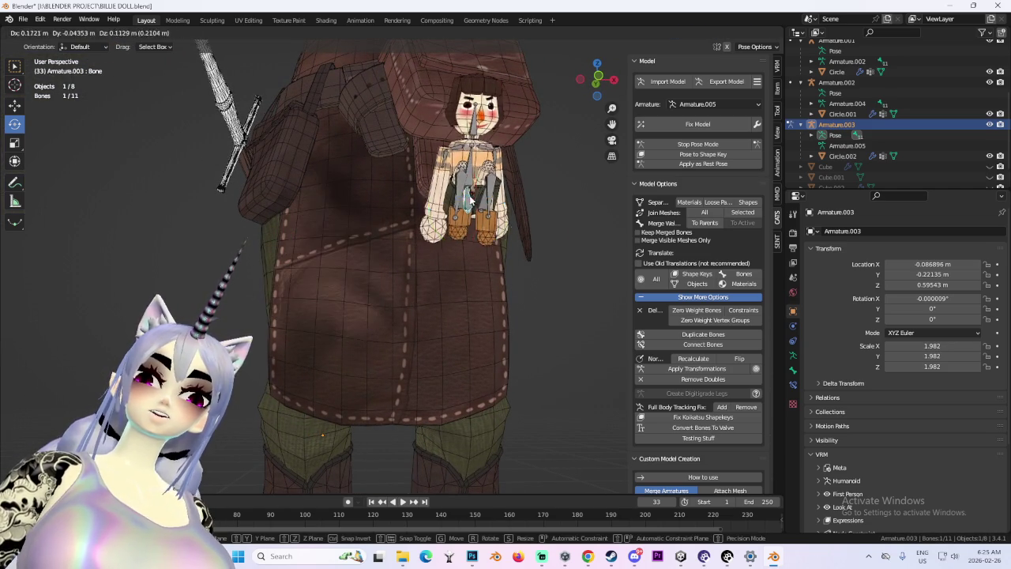
left_click(474, 224)
middle_click_drag(474, 224, 571, 188)
key("KP_1")
key("g")
left_click(473, 183)
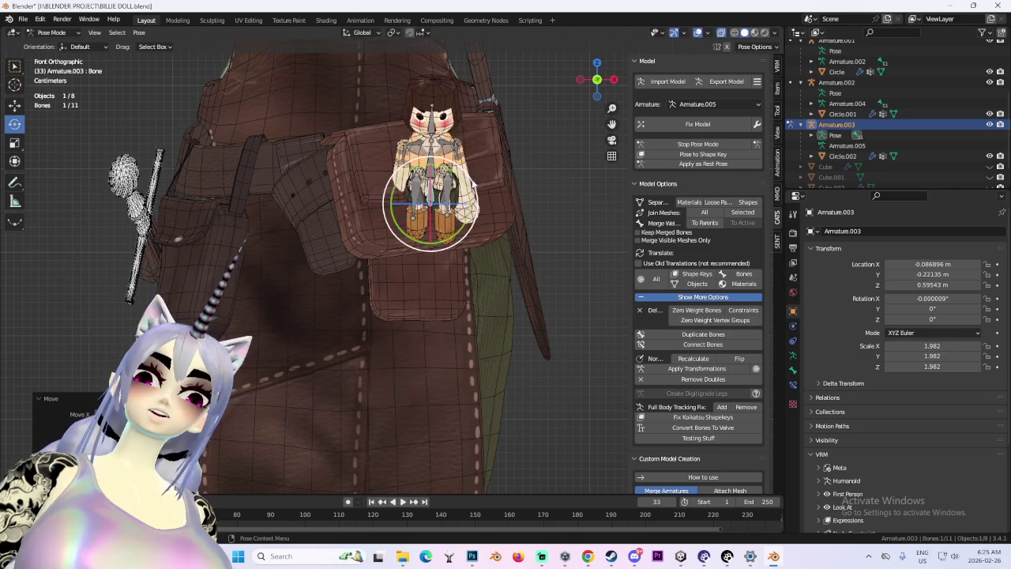
left_click(613, 80)
key("g")
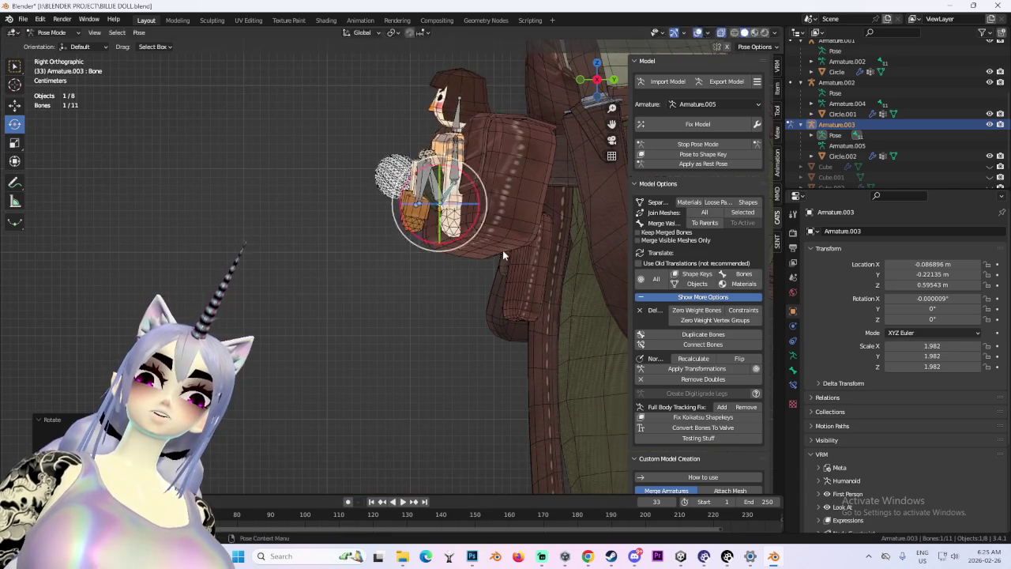
left_click(535, 252)
Turn the doll slightly and adjust its depth in the pouch along Y.
mouse_move(537, 253)
middle_mouse_down()
mouse_move(550, 260)
mouse_move(583, 123)
middle_mouse_up()
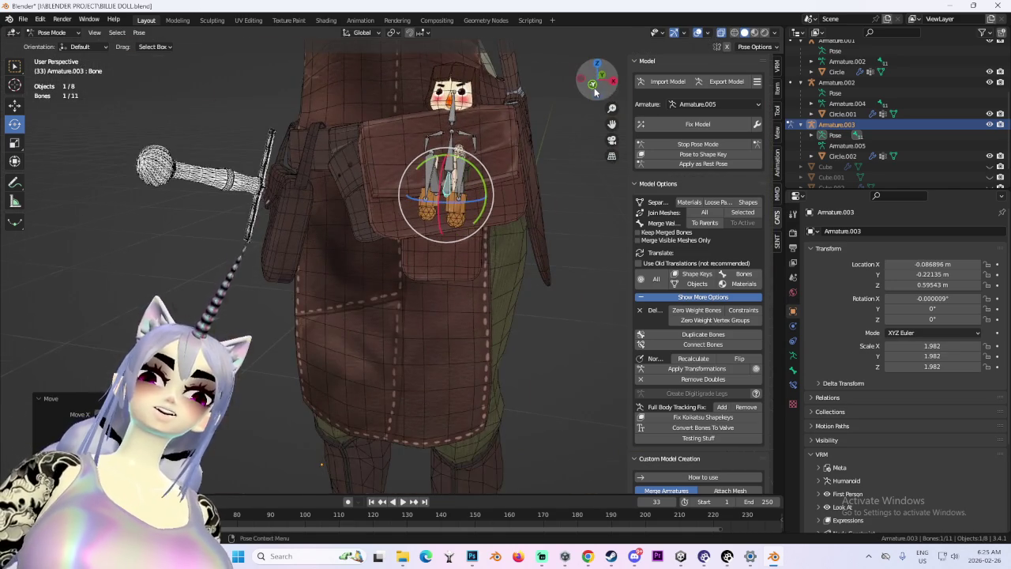
left_click(593, 84)
key("r")
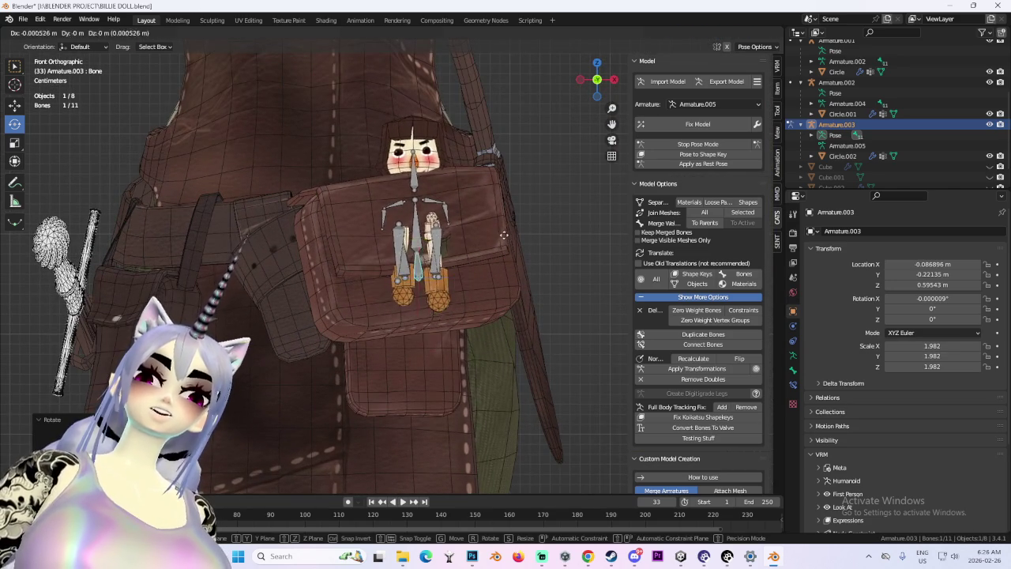
left_click(422, 257)
middle_click_drag(422, 257, 485, 266)
key("g")
key("y")
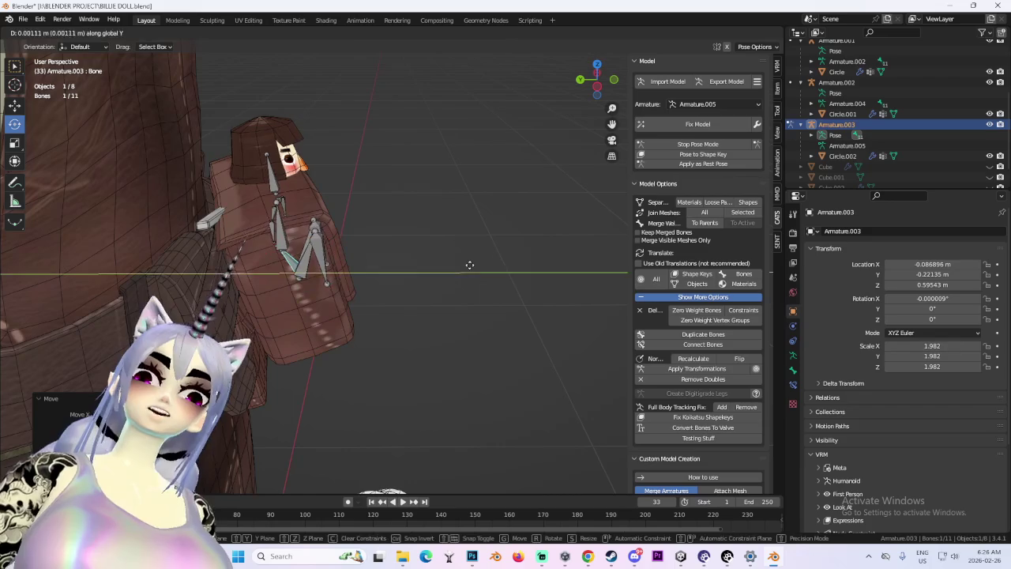
left_click(463, 267)
Frame the doll and turn it around its vertical axis over the pouch.
key("KP_Decimal")
middle_click_drag(482, 189, 492, 224)
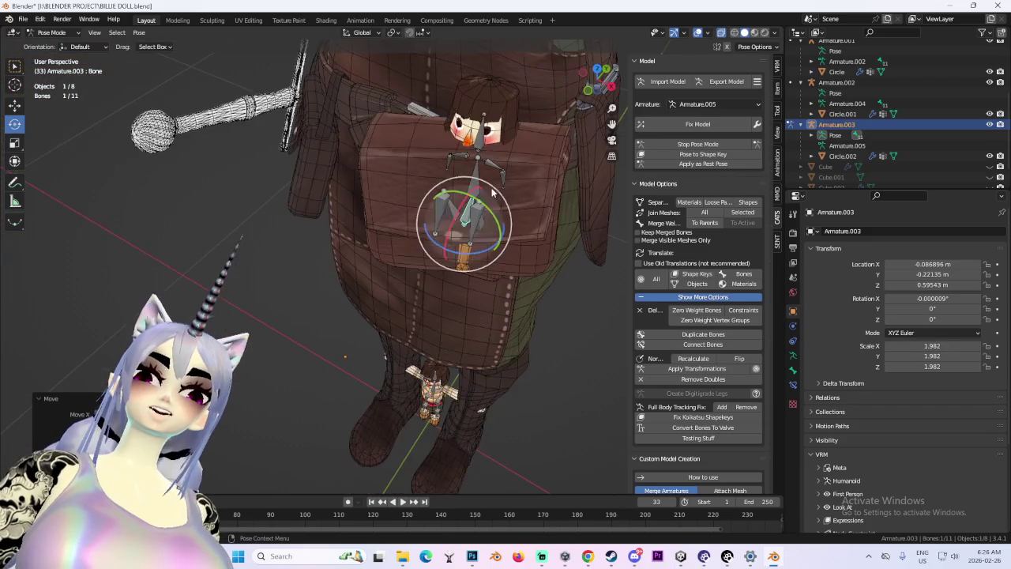
mouse_move(479, 258)
left_mouse_down()
mouse_move(504, 243)
mouse_move(482, 205)
left_mouse_up()
mouse_move(482, 205)
middle_mouse_down()
mouse_move(475, 239)
mouse_move(443, 253)
middle_mouse_up()
key("g")
key("x")
Return to Object Mode, then select and frame the Body.001 pouch.
left_click(51, 32)
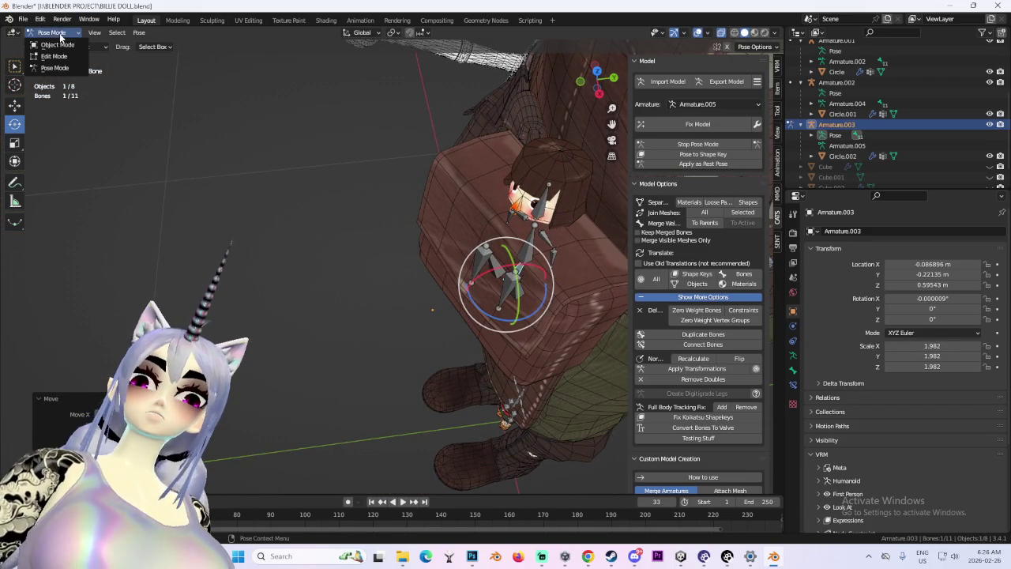
left_click(57, 45)
left_click(506, 182)
key("KP_Decimal")
left_click(63, 32)
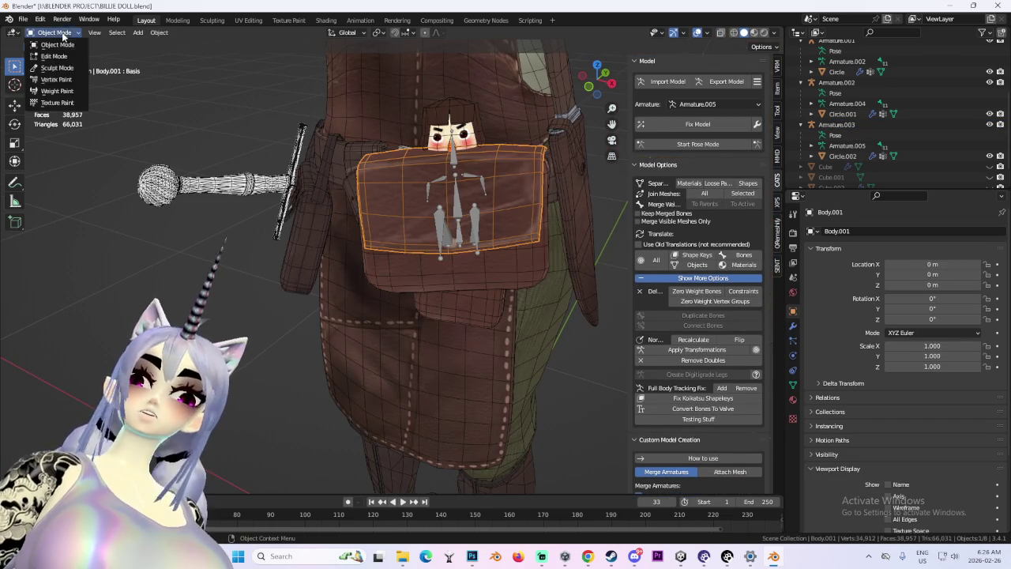
Switch the pouch mesh Body.001 into Edit Mode.
left_click(57, 68)
mouse_move(485, 225)
middle_mouse_down()
mouse_move(464, 199)
mouse_move(522, 261)
mouse_move(430, 286)
middle_mouse_up()
left_click(51, 32)
left_click(57, 56)
Select a band of pouch faces and move them with soft proportional falloff.
left_click(442, 245)
key("g")
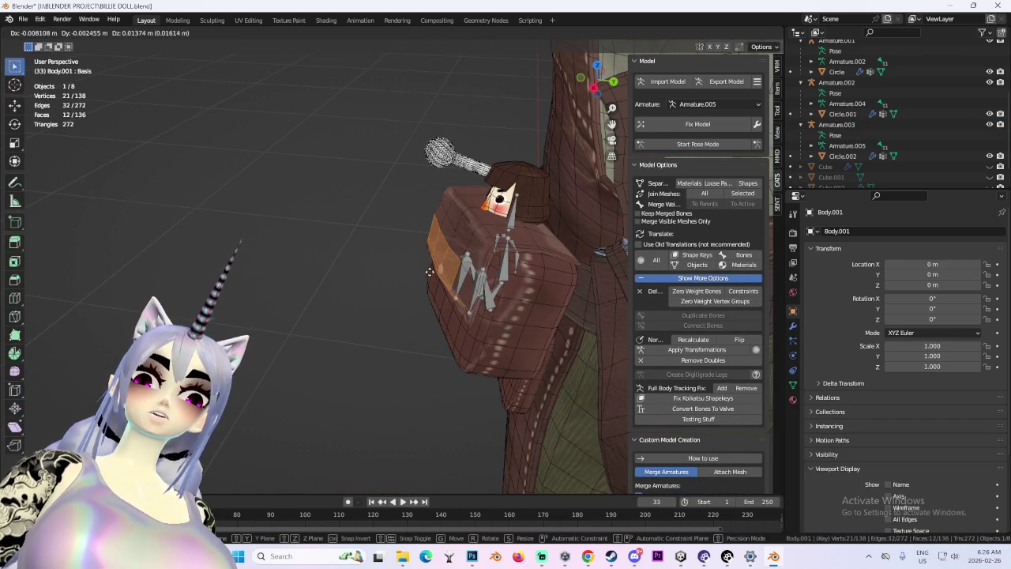
right_click(429, 272)
key("g")
right_click(440, 304)
key("g")
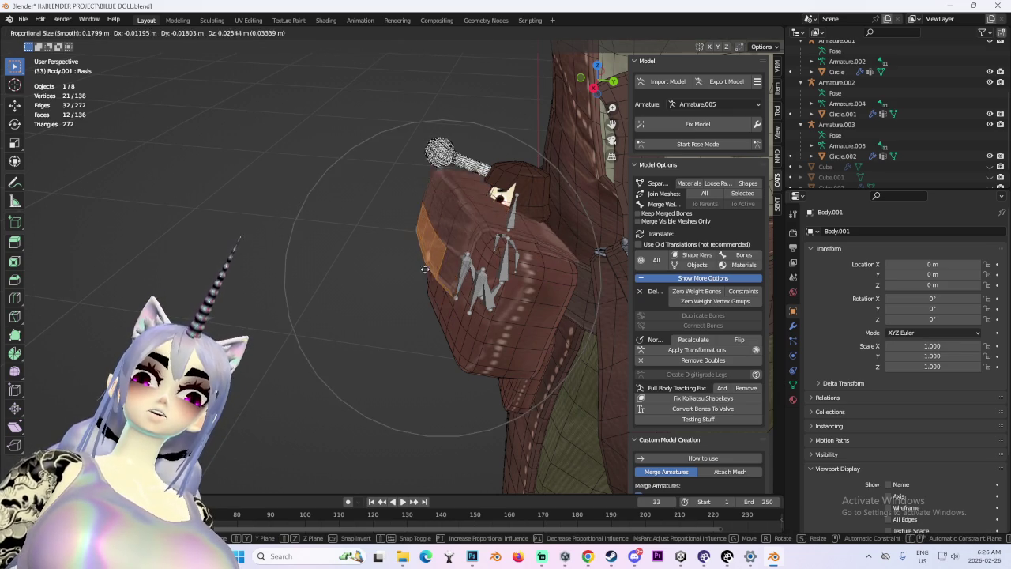
left_click(437, 261)
mouse_move(437, 261)
middle_mouse_down()
mouse_move(437, 218)
mouse_move(420, 200)
middle_mouse_up()
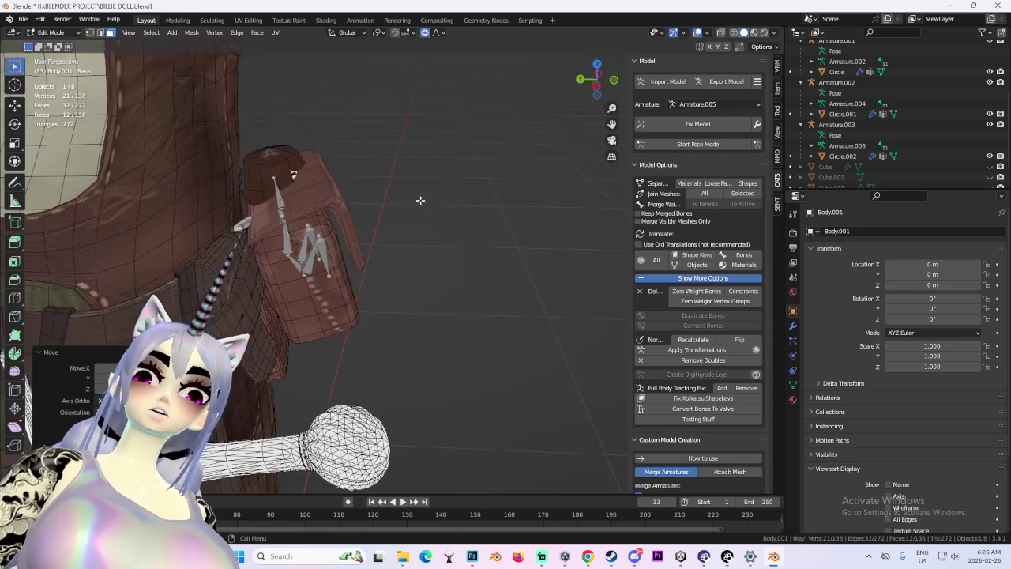
Select the whole linked pouch mesh with Ctrl+L and switch to a side view.
left_click(308, 173)
key("ctrl+l")
key("c")
key("Escape")
key("ctrl+KP_3")
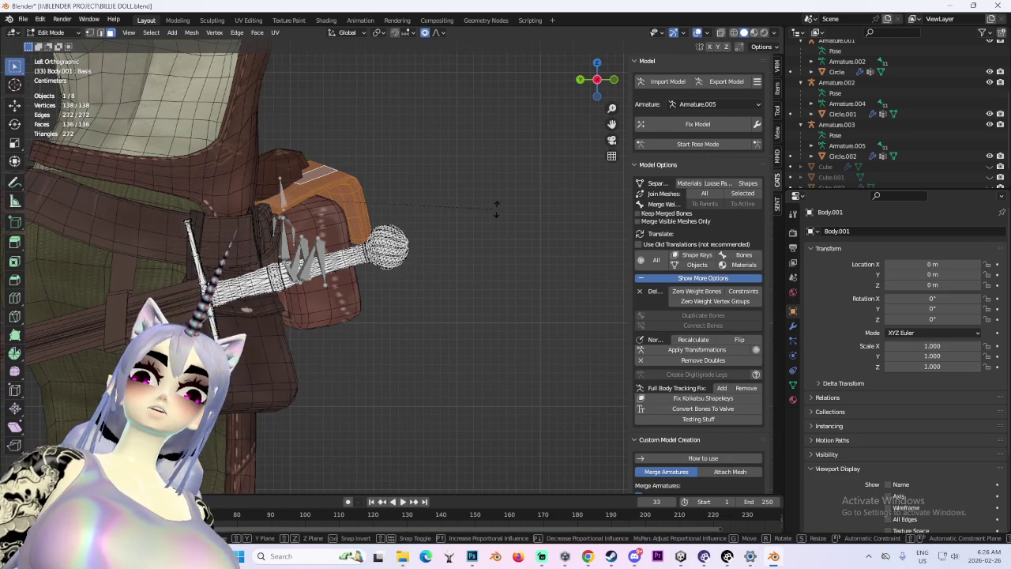
Orbit around the pouch to inspect the flap from another angle.
left_click(408, 131)
mouse_move(408, 132)
middle_mouse_down()
mouse_move(454, 193)
mouse_move(536, 227)
mouse_move(609, 237)
mouse_move(571, 204)
mouse_move(560, 276)
mouse_move(515, 221)
middle_mouse_up()
key("c")
key("Escape")
Soft-move a single flap face, pulling it down and left in front view.
left_click(522, 234)
key("g")
left_click(522, 233)
mouse_move(488, 189)
middle_mouse_down()
mouse_move(468, 175)
mouse_move(556, 219)
middle_mouse_up()
key("g")
left_click(548, 195)
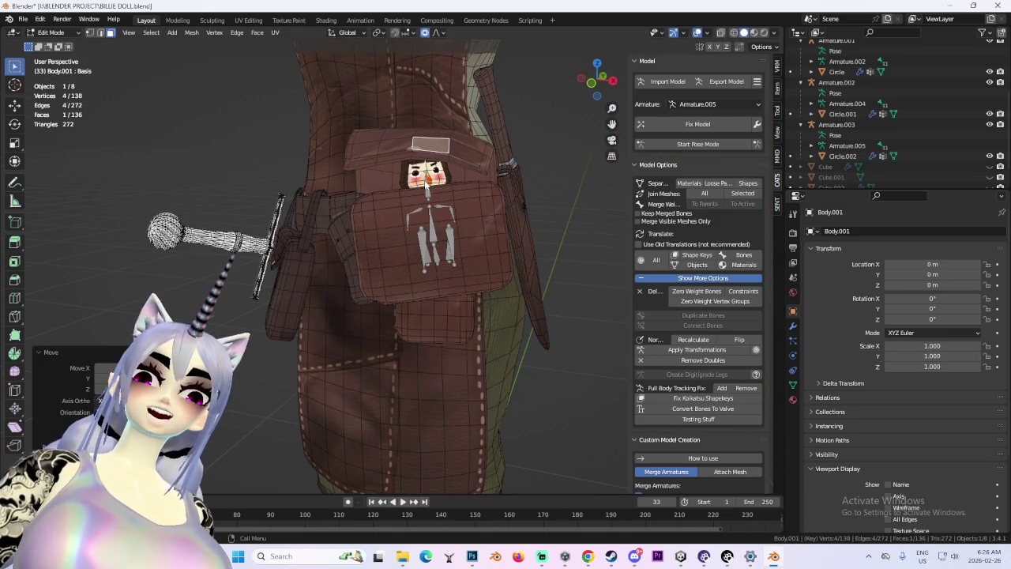
left_click(596, 82)
scroll(419, 201, "up", 2)
left_click_drag(308, 96, 268, 183)
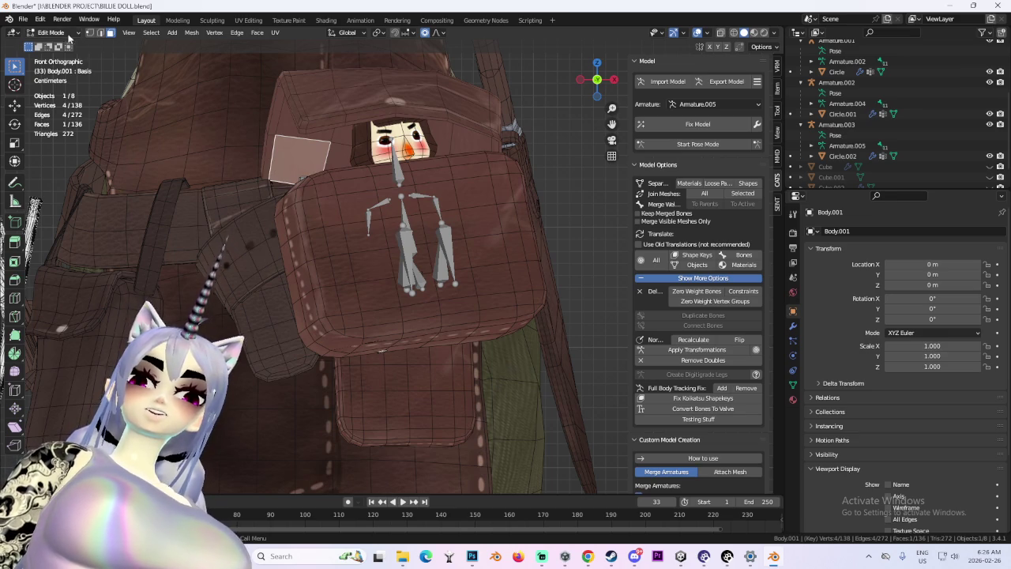
mouse_move(291, 191)
middle_mouse_down()
mouse_move(442, 222)
mouse_move(408, 280)
mouse_move(466, 264)
middle_mouse_up()
Soft-move the flap along the Y depth axis, then shift the flap points.
key("g")
key("y")
left_click(452, 224)
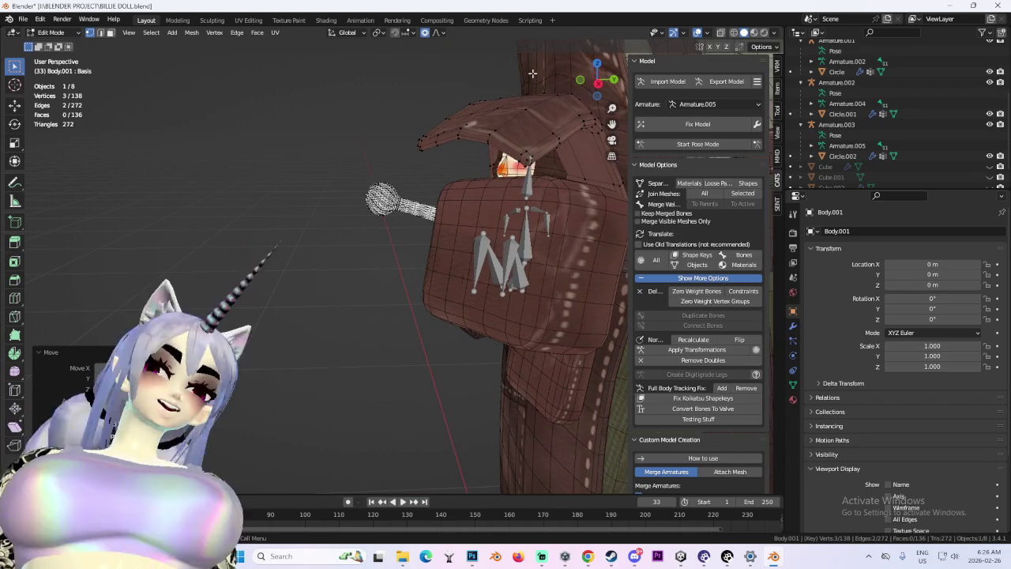
left_click_drag(597, 82, 575, 165)
mouse_move(575, 165)
middle_mouse_down()
mouse_move(485, 158)
mouse_move(381, 216)
mouse_move(516, 245)
middle_mouse_up()
key("g")
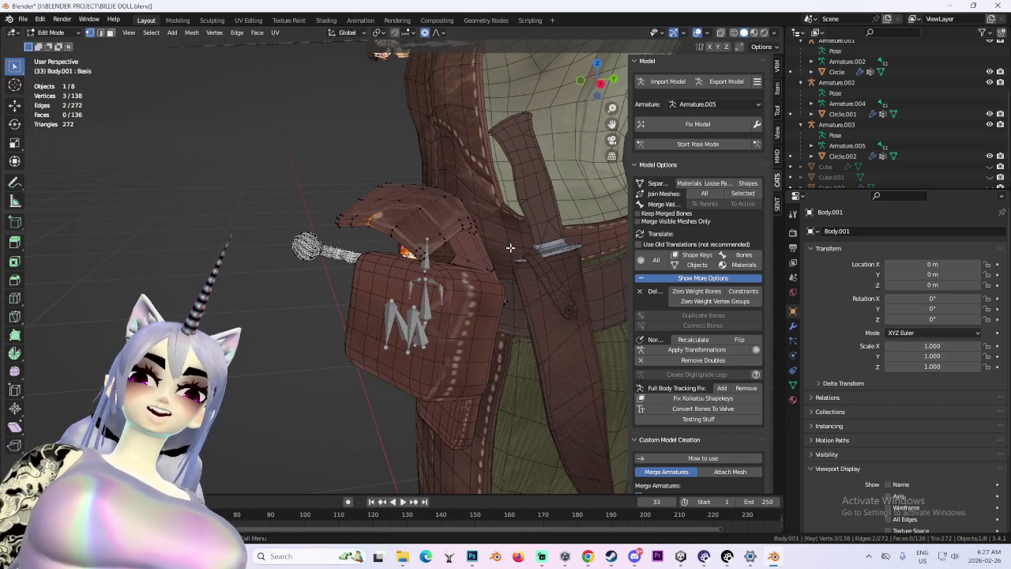
left_click(533, 247)
mouse_move(533, 247)
middle_mouse_down()
mouse_move(542, 252)
mouse_move(28, 67)
middle_mouse_up()
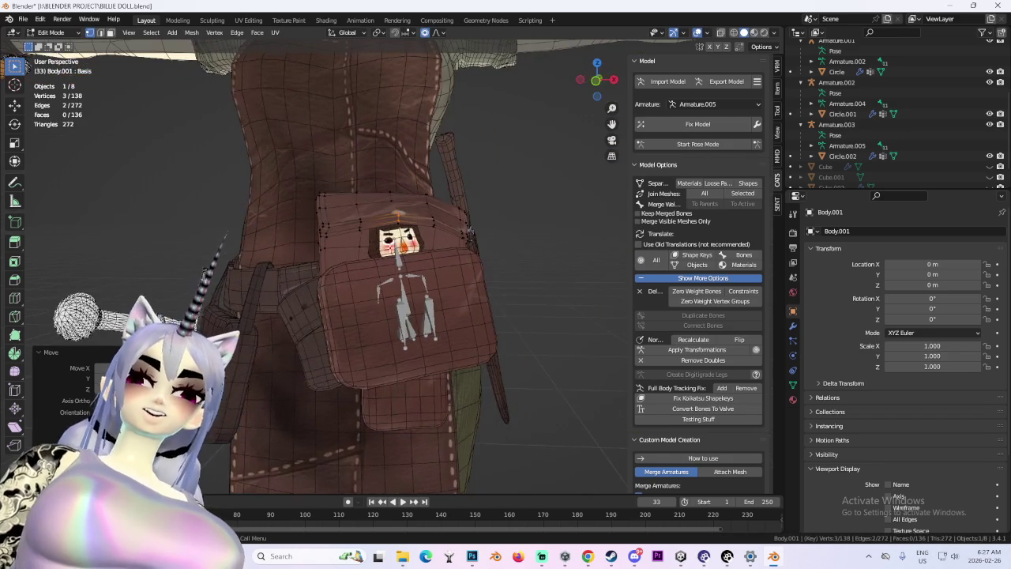
Select one flap vertex and soft-move it with an adjusted falloff radius.
left_click(328, 226)
mouse_move(328, 226)
middle_mouse_down()
mouse_move(510, 249)
mouse_move(471, 210)
mouse_move(484, 204)
middle_mouse_up()
key("g")
key("Escape")
key("g")
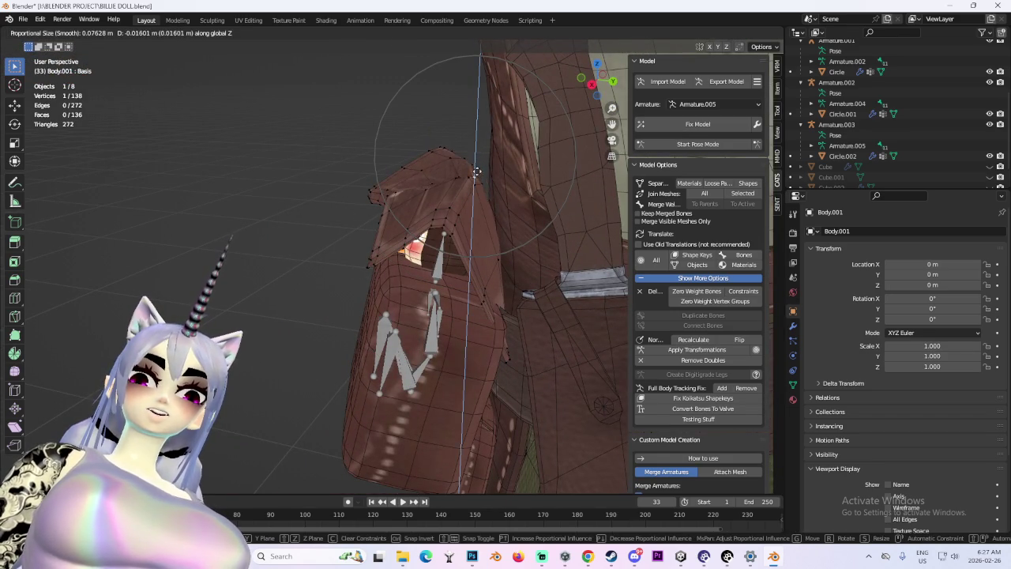
scroll(478, 161, "down", 4)
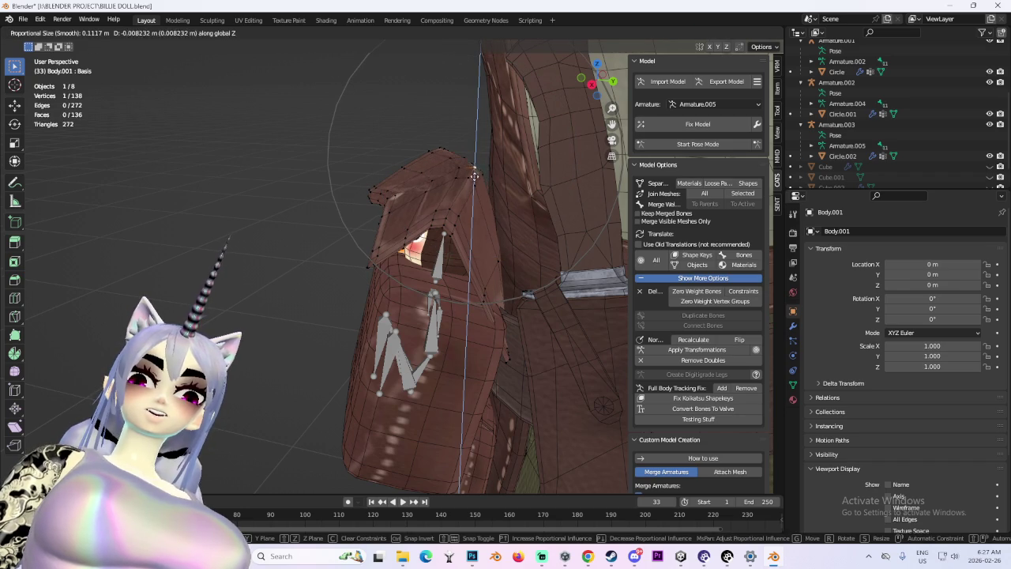
mouse_move(472, 183)
middle_mouse_down()
mouse_move(409, 190)
mouse_move(443, 166)
mouse_move(432, 156)
mouse_move(371, 172)
mouse_move(323, 156)
middle_mouse_up()
scroll(409, 190, "up", 3)
left_click(408, 185)
Nudge the flap vertex repeatedly with soft-falloff moves to reshape the flap.
key("g")
left_click(361, 198)
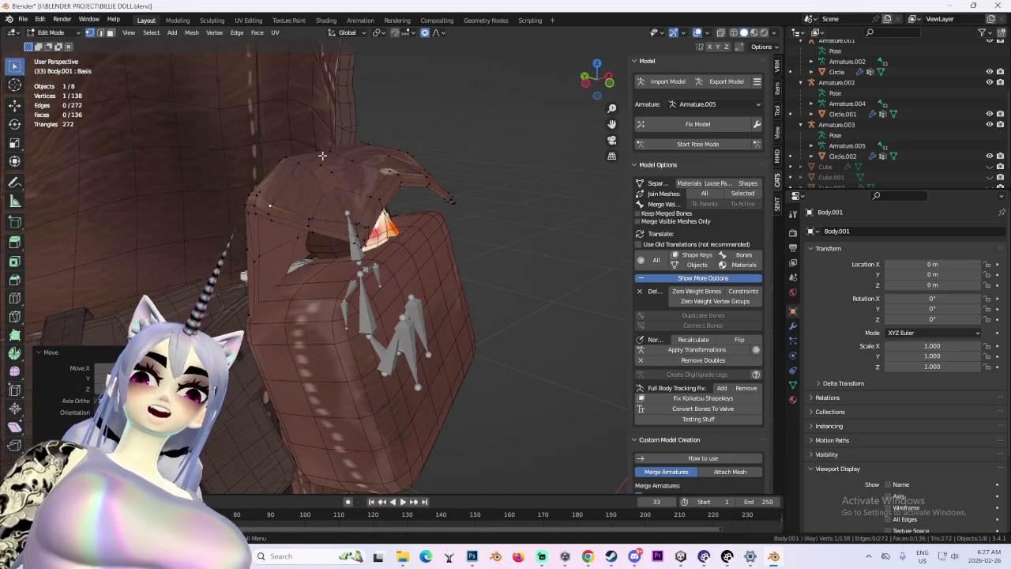
key("g")
left_click(316, 178)
key("g")
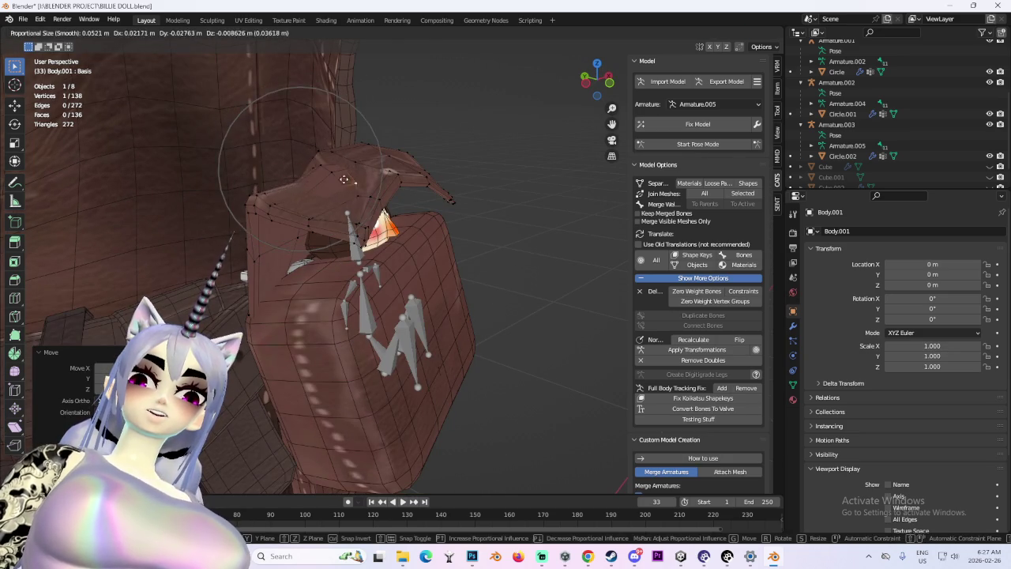
right_click(360, 196)
key("g")
left_click(387, 167)
mouse_move(387, 167)
middle_mouse_down()
mouse_move(405, 194)
mouse_move(350, 198)
mouse_move(340, 222)
mouse_move(310, 230)
middle_mouse_up()
key("g")
left_click(369, 216)
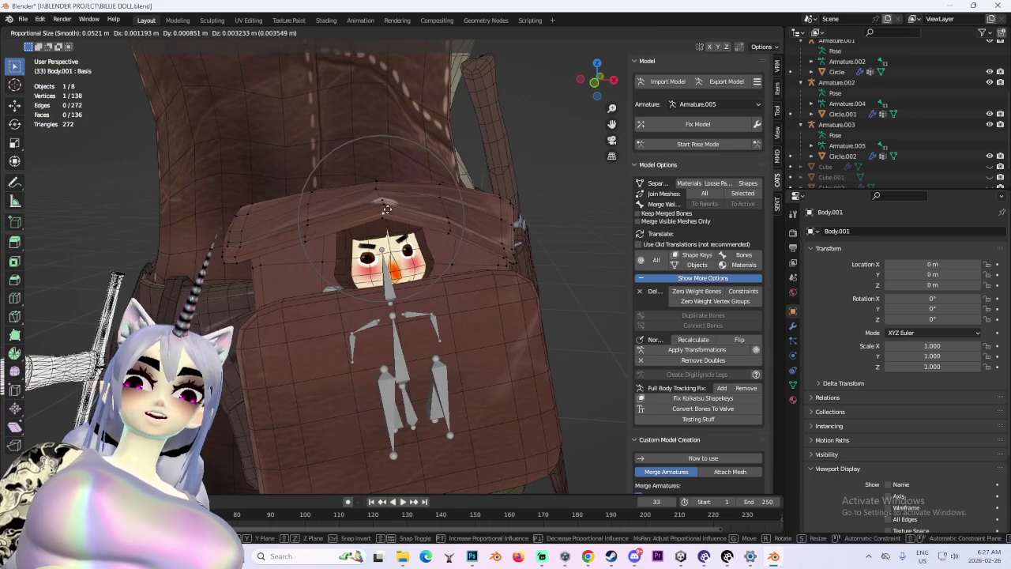
Pull the flap edge down around the doll's head so only the face peeks out.
key("g")
scroll(314, 245, "down", 4)
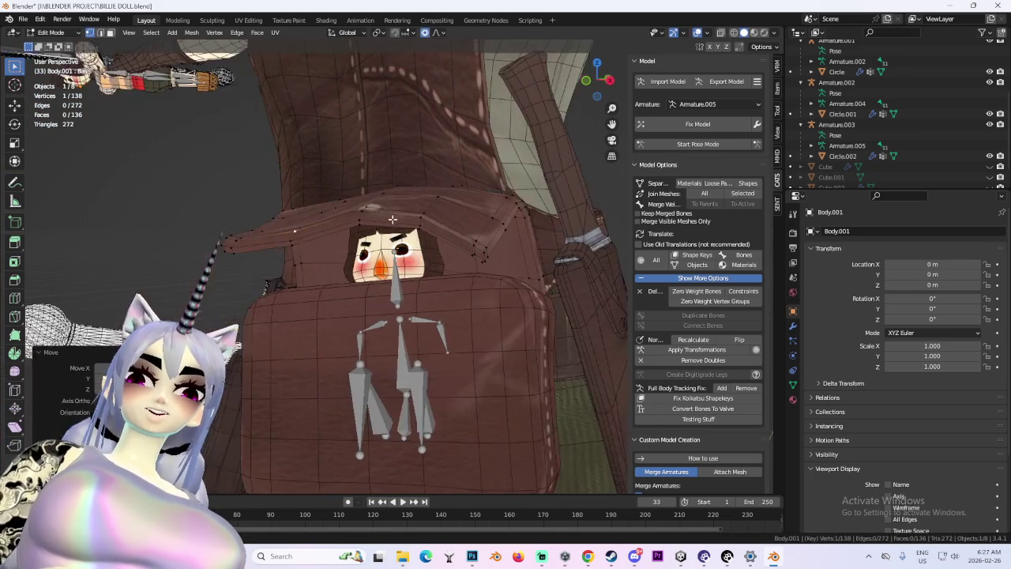
middle_click_drag(314, 245, 353, 258)
left_click(353, 257)
key("g")
left_click(353, 258)
Zoom out to the whole apron and turn off the X-ray see-through display.
middle_click_drag(353, 258, 447, 228)
scroll(447, 228, "down", 2)
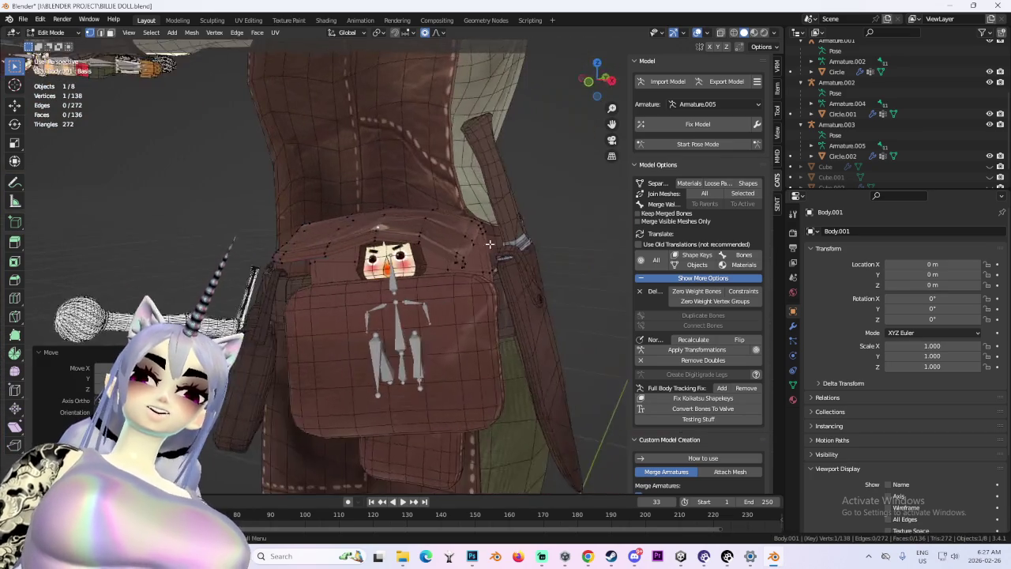
scroll(532, 278, "down", 2)
scroll(508, 269, "down", 2)
mouse_move(508, 269)
middle_mouse_down()
mouse_move(535, 280)
mouse_move(563, 266)
middle_mouse_up()
left_click(695, 33)
scroll(480, 241, "down", 2)
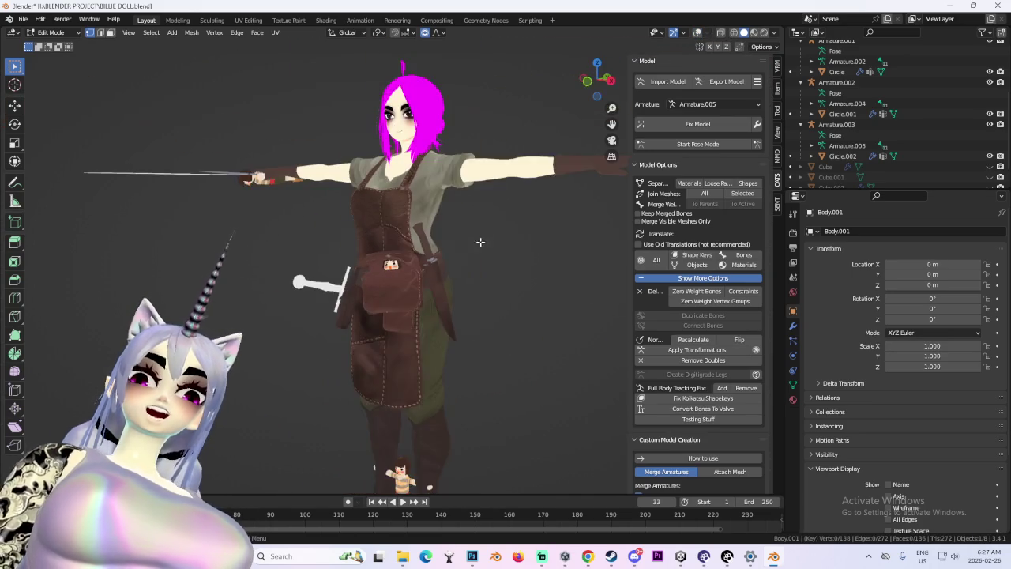
Return the pouch to Object Mode.
scroll(481, 242, "up", 3)
middle_click_drag(480, 242, 508, 268)
scroll(442, 206, "up", 3)
mouse_move(447, 256)
middle_mouse_down()
mouse_move(476, 268)
mouse_move(519, 260)
mouse_move(429, 284)
mouse_move(431, 309)
mouse_move(442, 301)
middle_mouse_up()
left_click(51, 32)
left_click(47, 46)
Select the doll's armature, Armature.003.
scroll(467, 296, "down", 2)
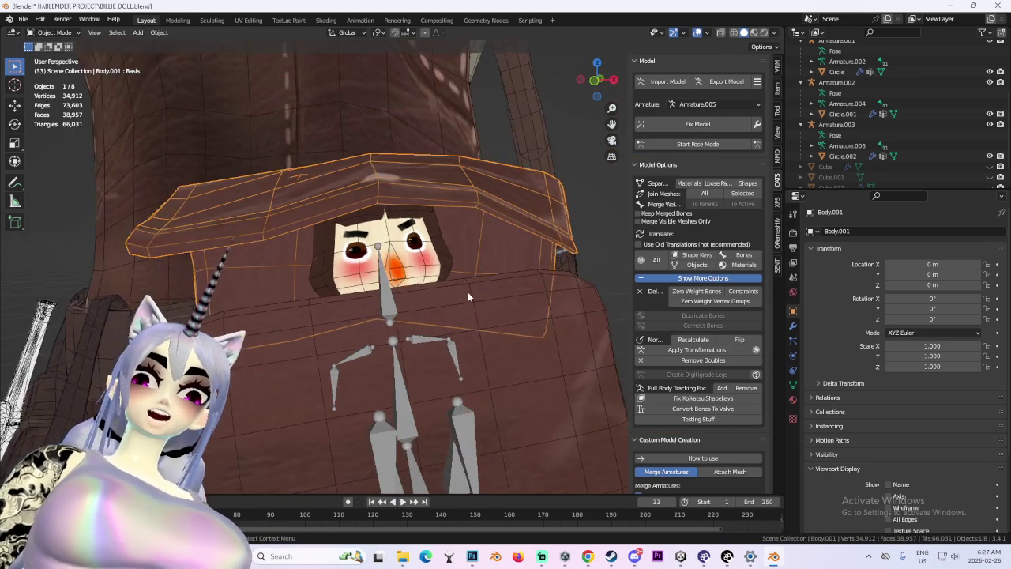
middle_click_drag(468, 296, 443, 380)
scroll(443, 380, "down", 1)
left_click(418, 419)
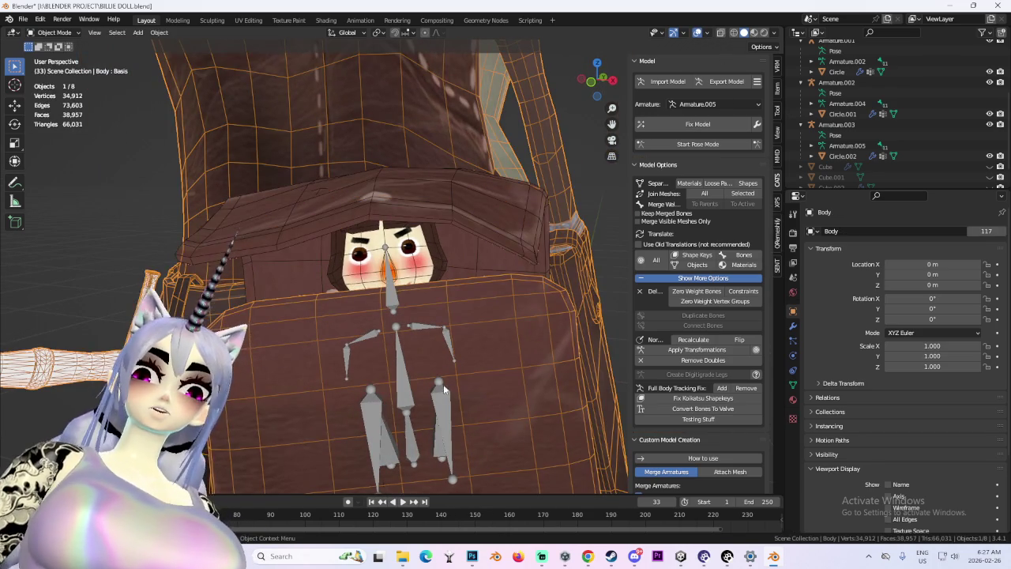
scroll(444, 384, "up", 1)
left_click(443, 384)
Test lowering Armature.003 along Z into the pouch, then undo it.
scroll(542, 365, "up", 1)
scroll(542, 365, "up", 1)
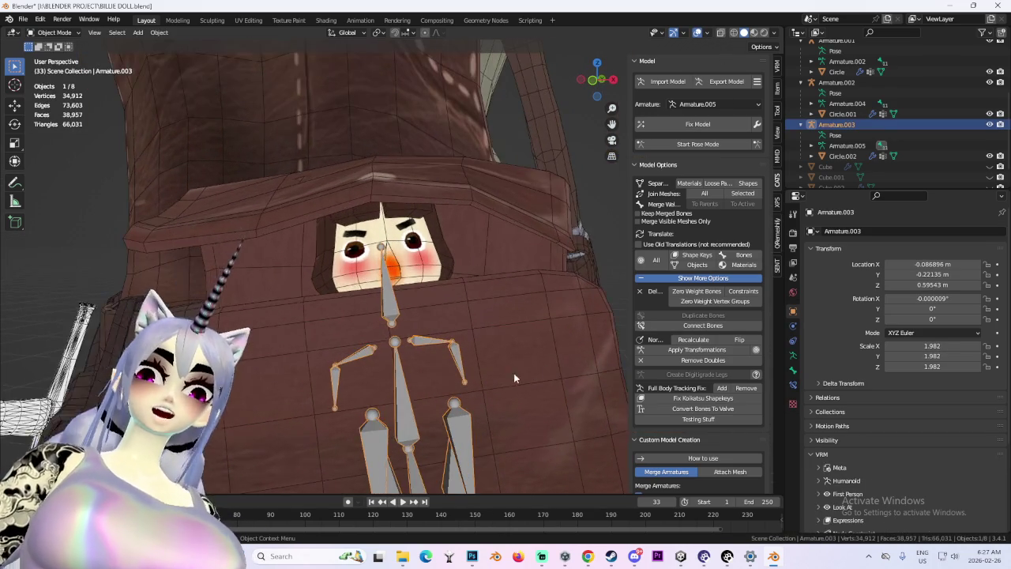
middle_click_drag(499, 373, 519, 98)
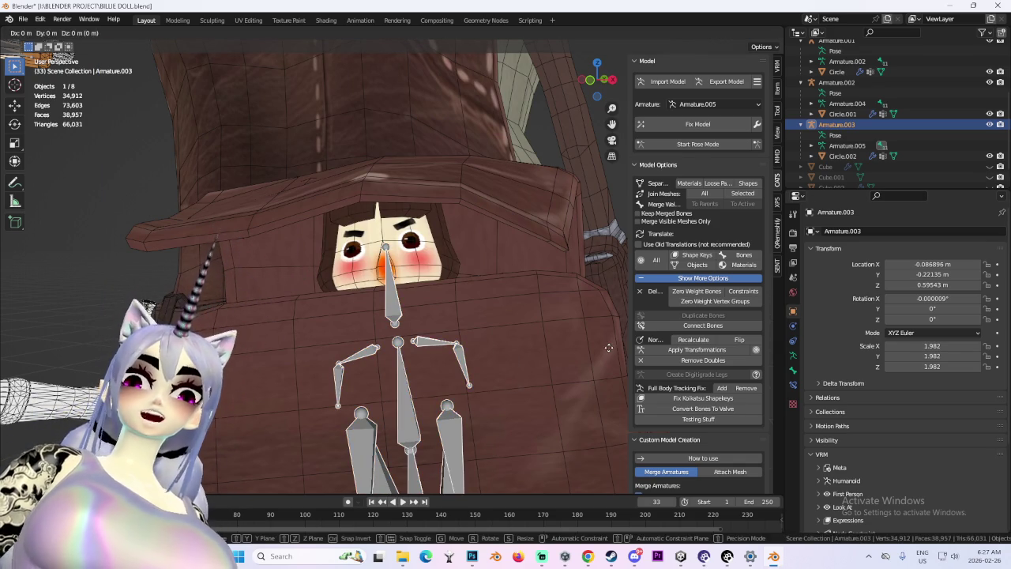
key("g")
key("z")
left_click(519, 69)
key("ctrl+z")
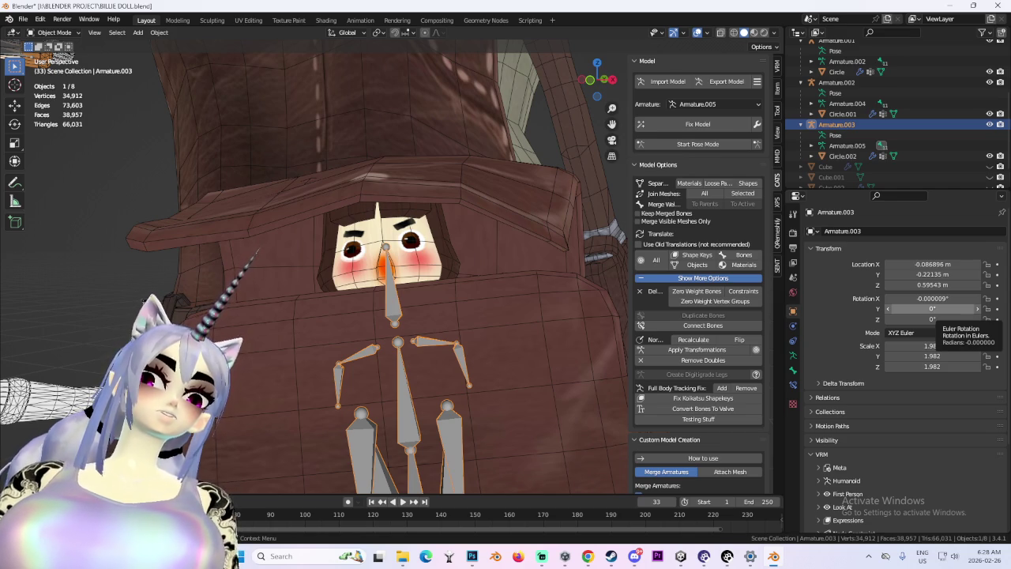
Test raising Armature.003 slightly along Z, then undo it.
middle_click_drag(552, 321, 466, 276)
key("g")
key("z")
left_click(490, 212)
mouse_move(490, 212)
middle_mouse_down()
mouse_move(505, 267)
mouse_move(412, 303)
mouse_move(529, 291)
mouse_move(431, 294)
mouse_move(477, 304)
middle_mouse_up()
key("ctrl+z")
Inspect the bag from front and three-quarter views, then select the doll mesh Circle.002.
scroll(500, 296, "down", 3)
scroll(474, 301, "down", 3)
key("KP_1")
scroll(556, 338, "down", 4)
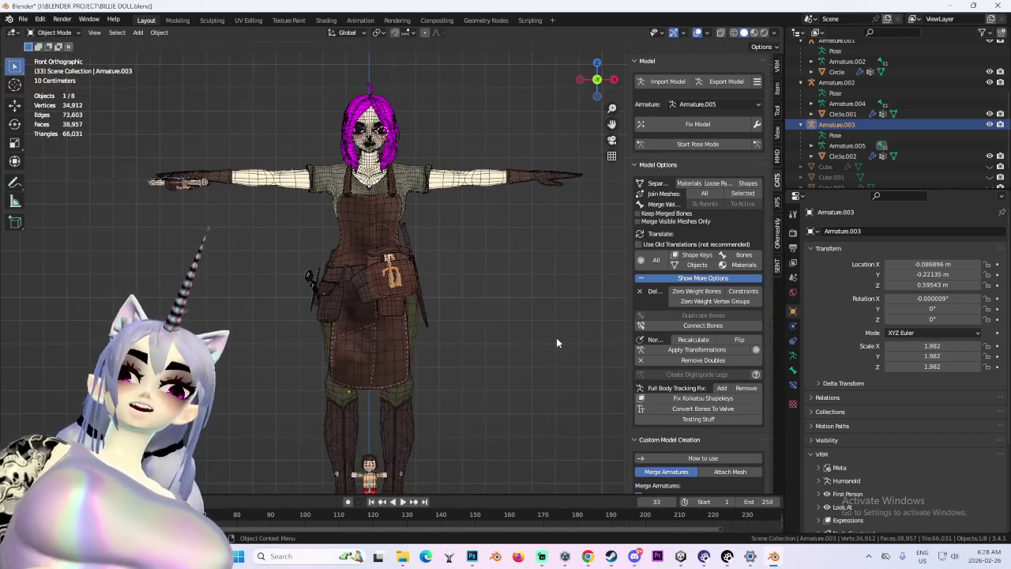
scroll(479, 374, "up", 4)
mouse_move(480, 374)
middle_mouse_down()
mouse_move(483, 306)
mouse_move(412, 289)
mouse_move(515, 274)
middle_mouse_up()
scroll(515, 275, "down", 3)
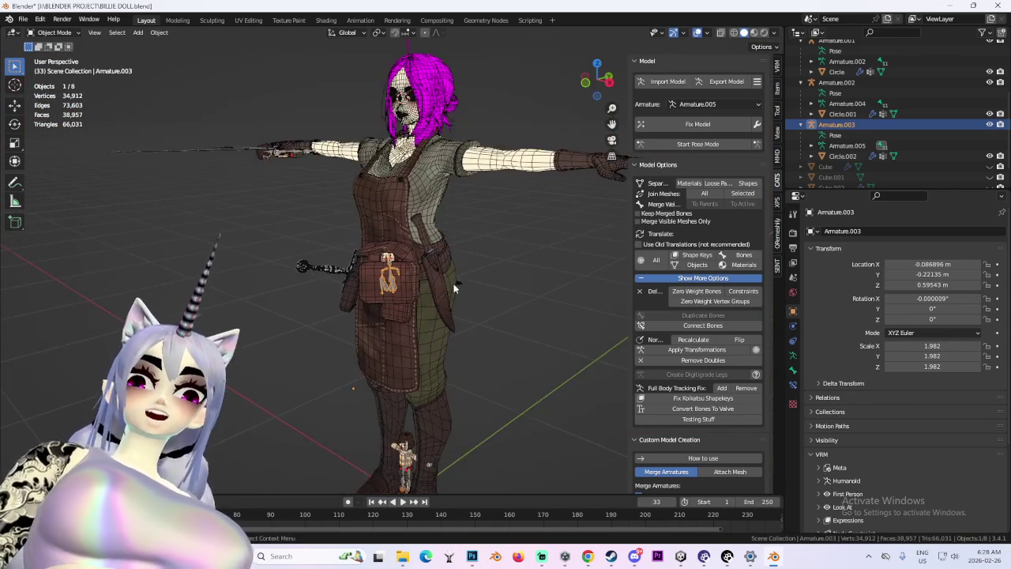
scroll(436, 285, "up", 4)
scroll(453, 275, "up", 3)
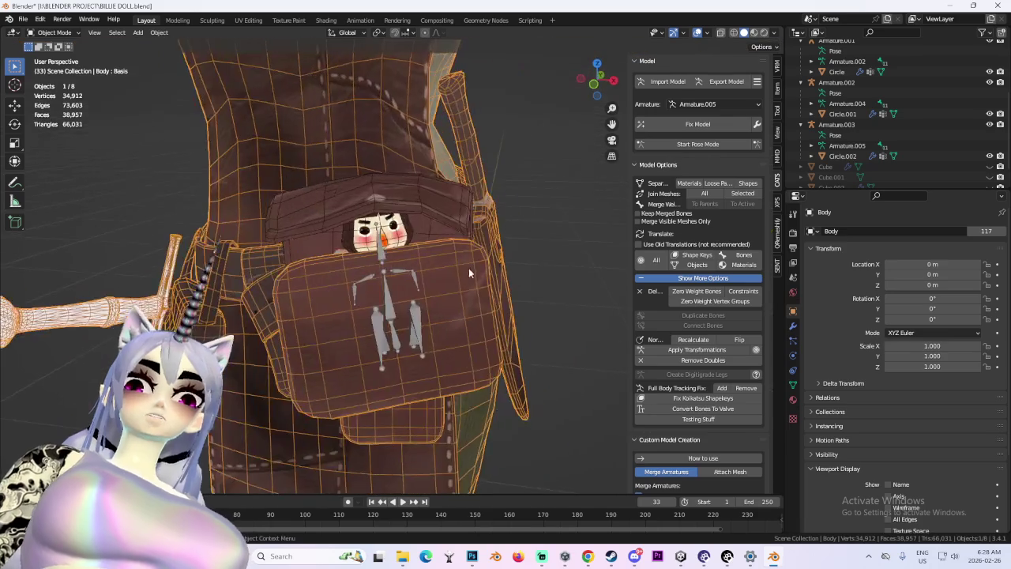
middle_click_drag(469, 267, 426, 264)
scroll(452, 116, "down", 3)
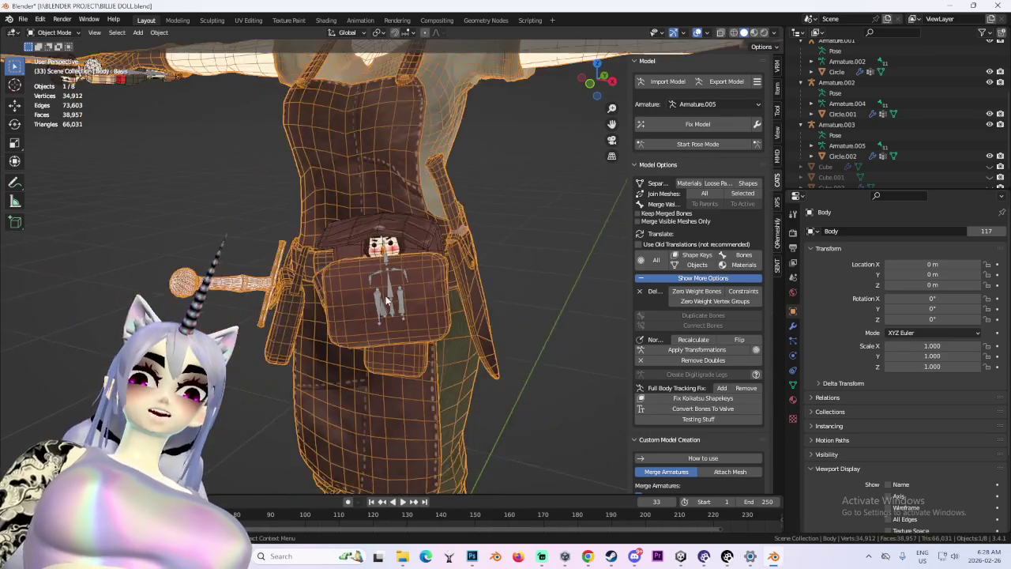
scroll(442, 198, "up", 3)
middle_click_drag(442, 197, 418, 288)
mouse_move(436, 239)
middle_mouse_down()
mouse_move(395, 237)
mouse_move(401, 250)
mouse_move(484, 235)
mouse_move(506, 277)
middle_mouse_up()
left_click(395, 237)
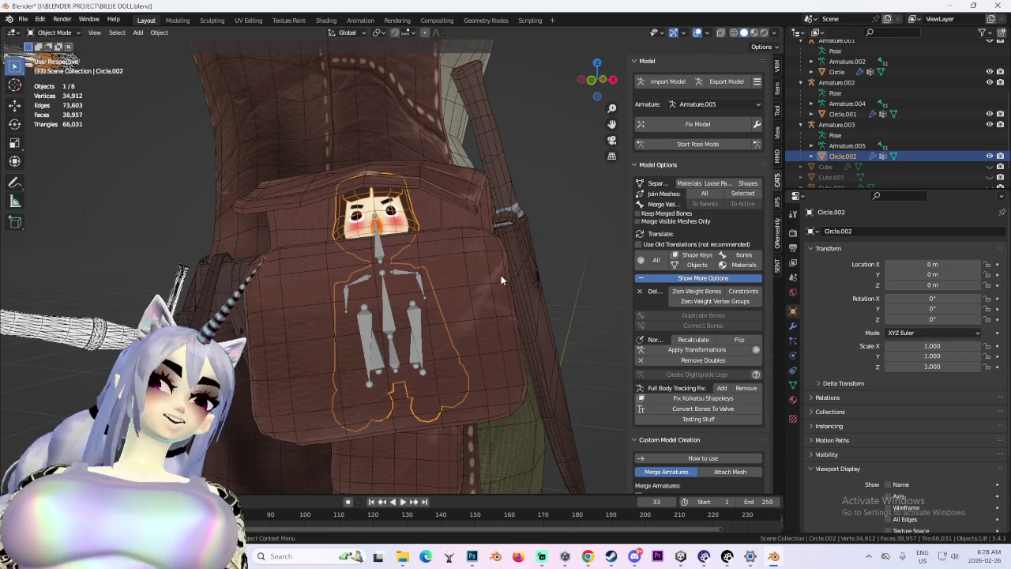
Toggle Pose Mode on the doll's armature on and off again.
left_click(599, 83)
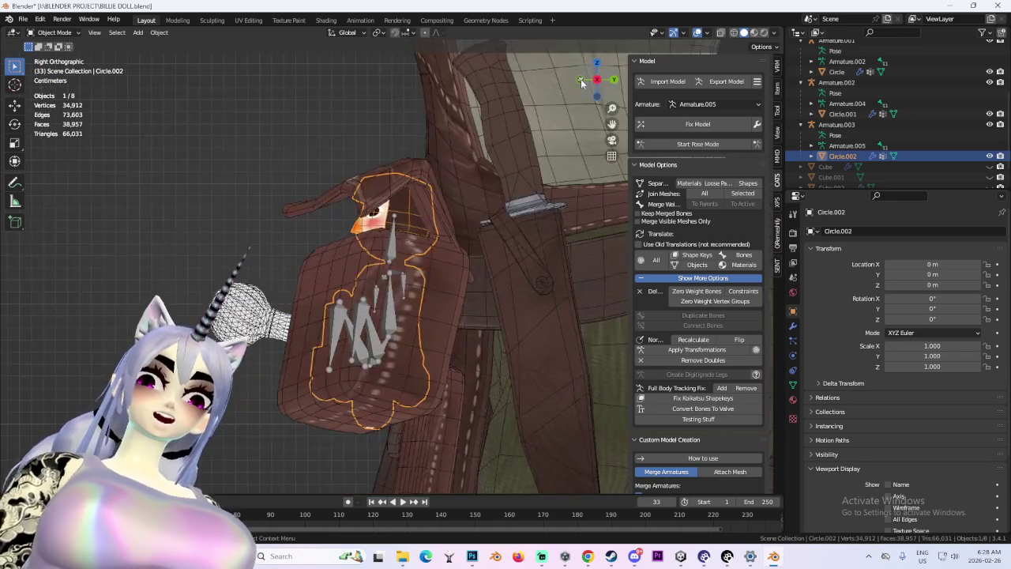
left_click(698, 143)
middle_click_drag(391, 310, 487, 301)
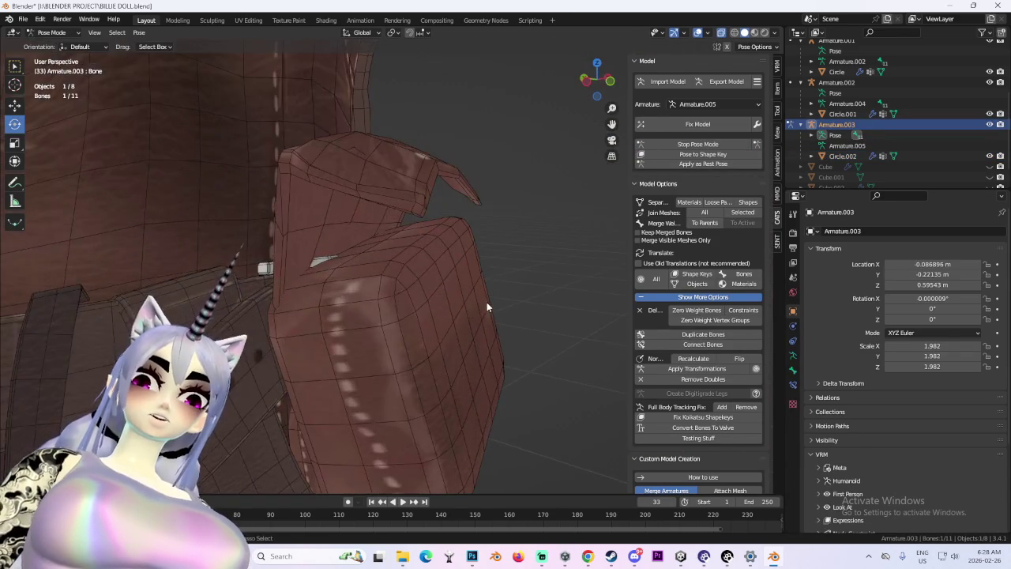
left_click(698, 144)
Hide the Body.001 pouch flap, then select the character's Body mesh.
middle_click_drag(426, 230, 348, 233)
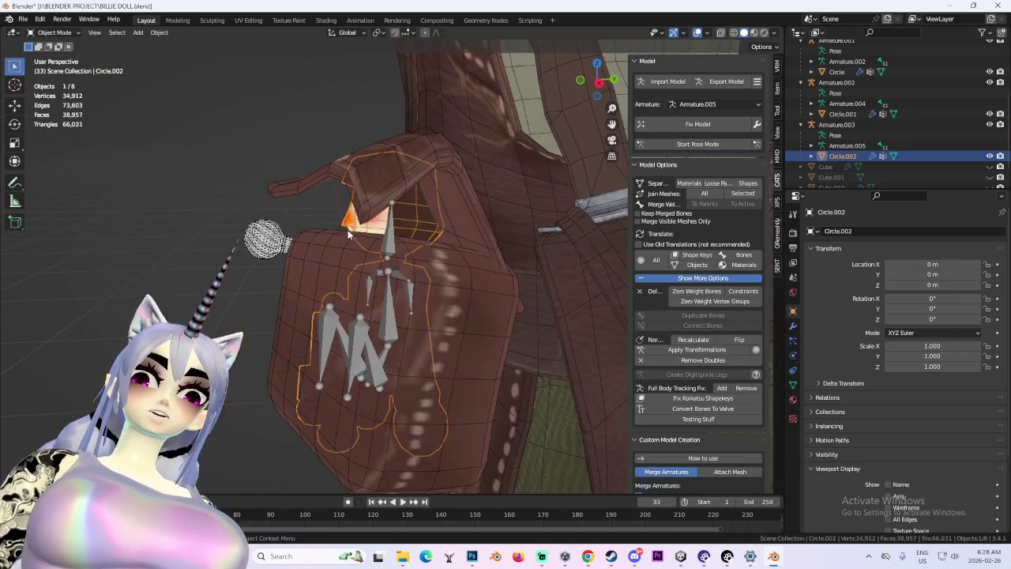
left_click(392, 163)
middle_click_drag(391, 163, 474, 166)
scroll(1005, 114, "up", 2)
scroll(1005, 114, "up", 2)
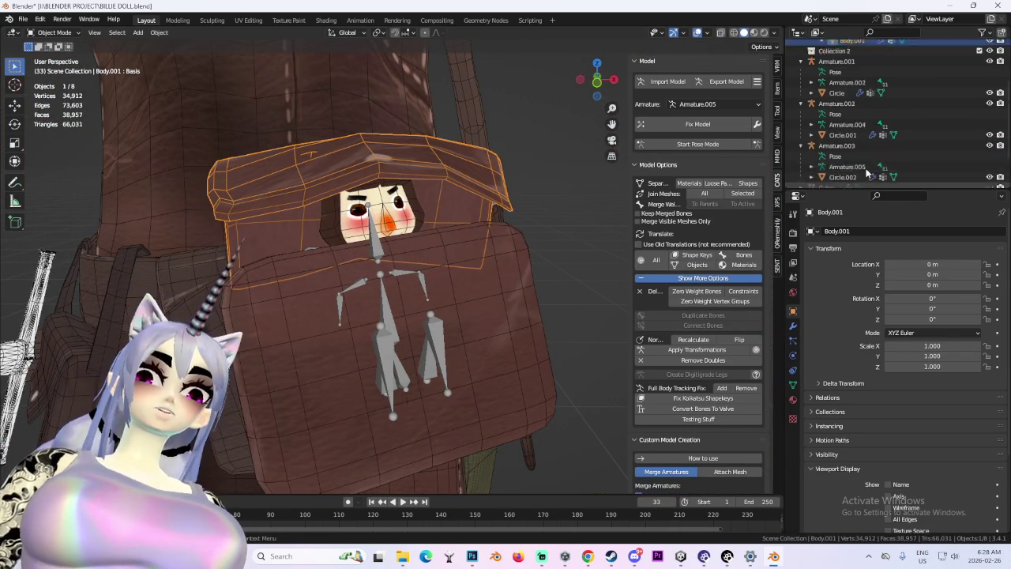
scroll(1005, 115, "up", 3)
left_click(989, 109)
mouse_move(395, 189)
middle_mouse_down()
mouse_move(346, 187)
mouse_move(337, 230)
mouse_move(411, 190)
mouse_move(437, 237)
mouse_move(405, 256)
mouse_move(490, 243)
middle_mouse_up()
scroll(422, 206, "down", 3)
scroll(427, 213, "down", 2)
scroll(405, 255, "up", 3)
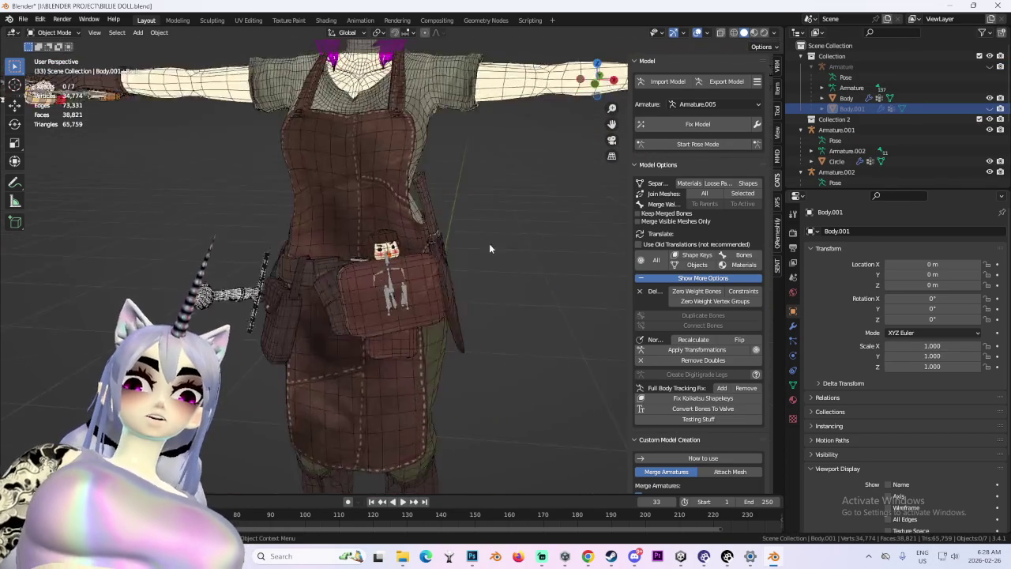
scroll(434, 273, "up", 2)
left_click(434, 273)
left_click(62, 33)
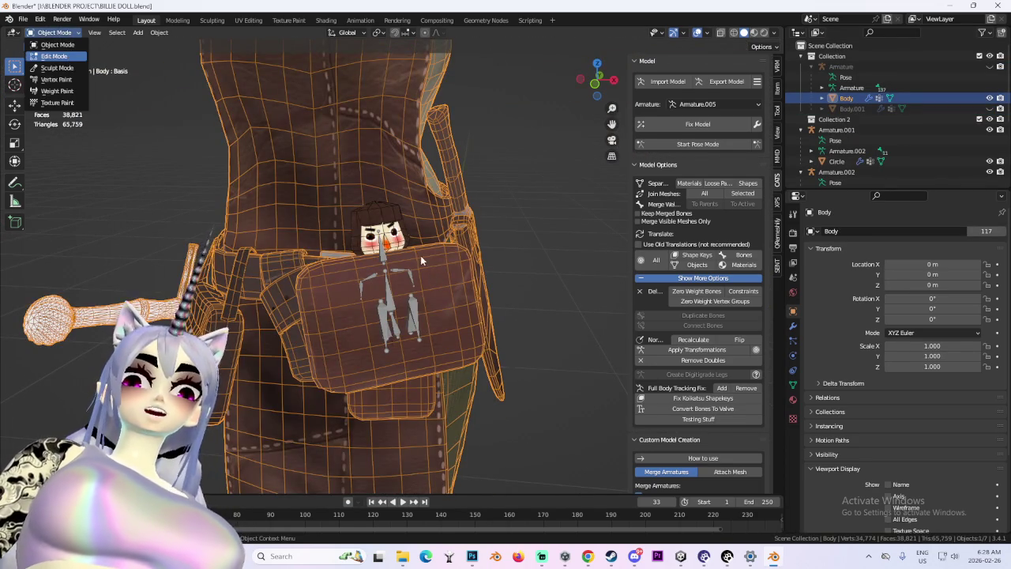
In Edit Mode, select the linked pouch vertices and scale them narrower along X.
key("Tab")
scroll(440, 287, "up", 2)
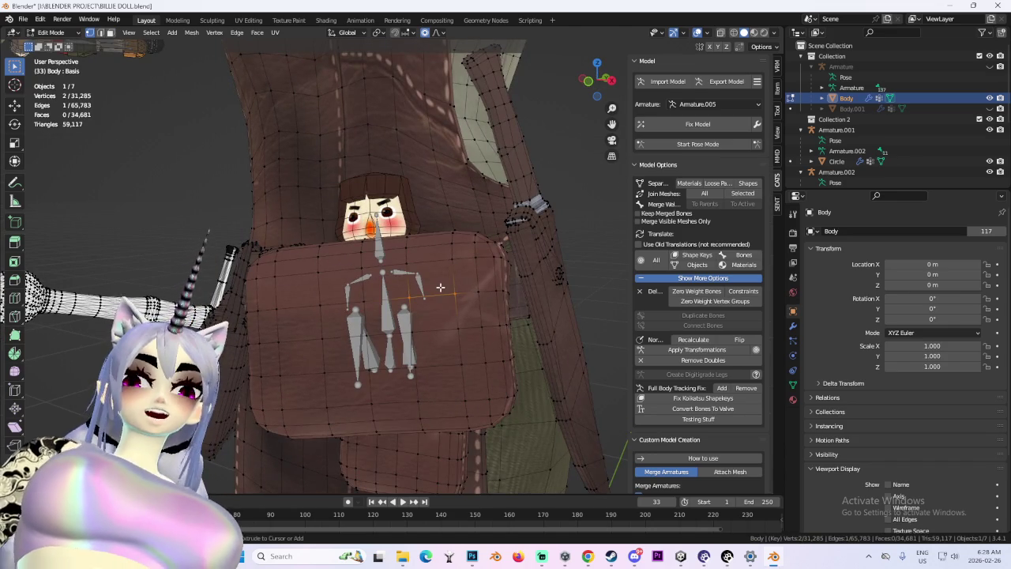
key("l")
key("s")
key("x")
left_click(529, 267)
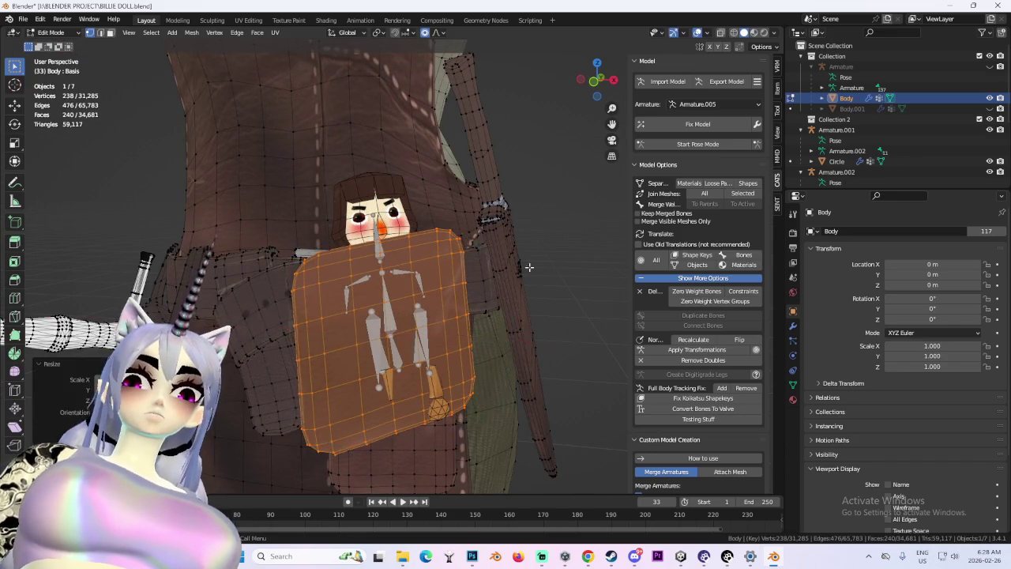
Switch to wireframe, check the pouch from several ortho views, and undo a trial rotation.
left_click(594, 80)
key("shift+z")
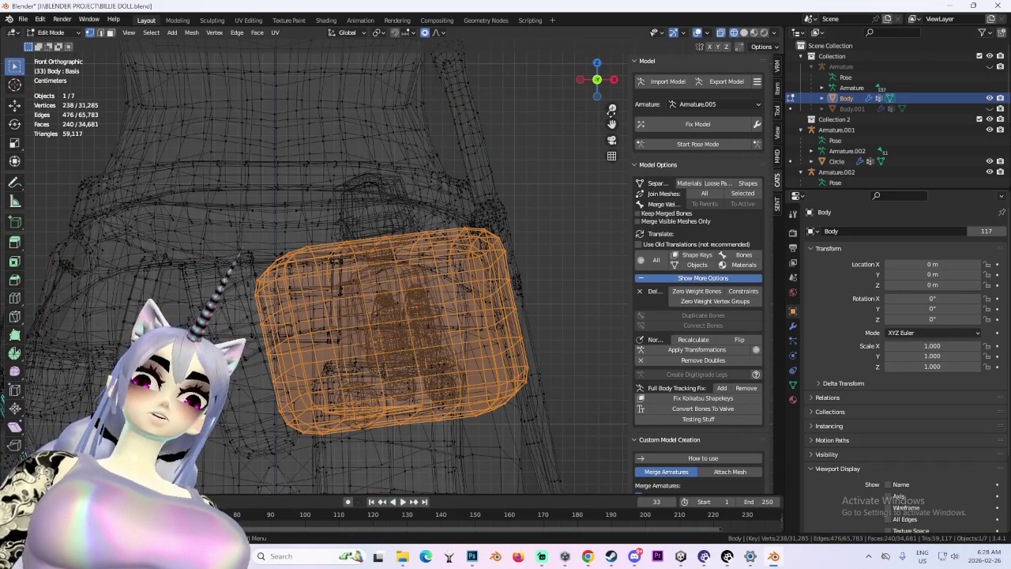
left_click(616, 79)
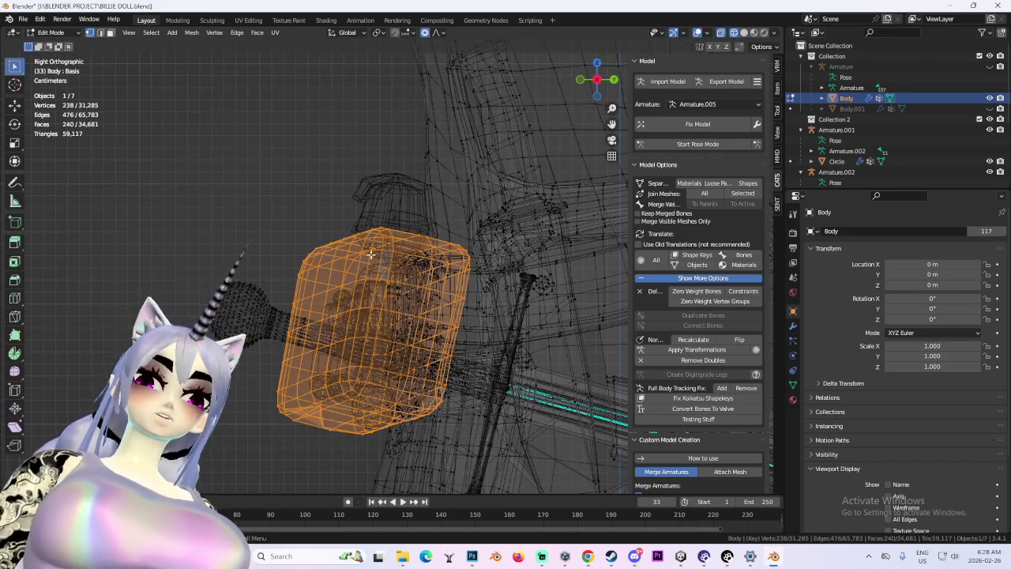
middle_click_drag(370, 254, 284, 300)
key("g")
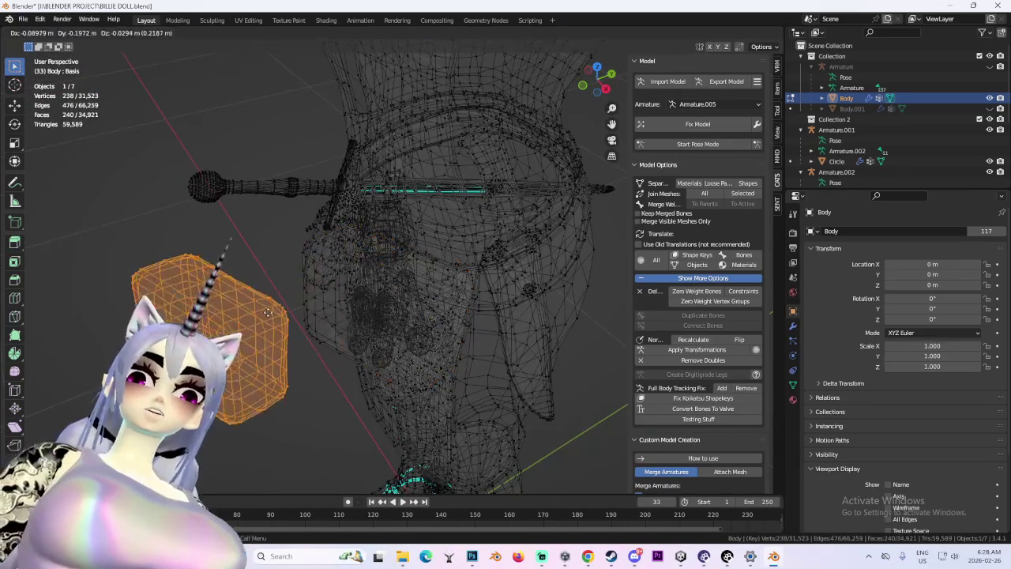
left_click(597, 81)
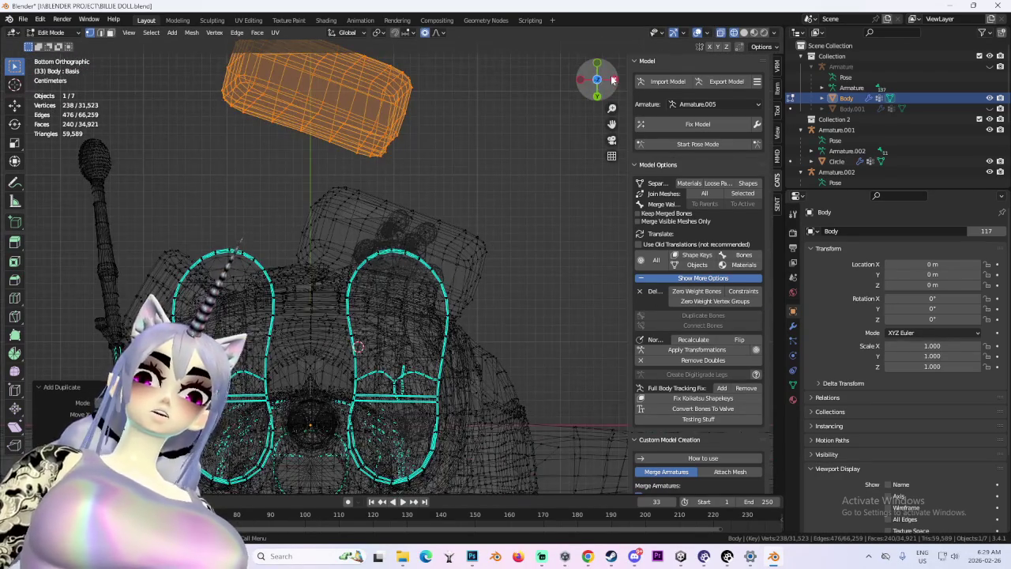
left_click(613, 80)
left_click(579, 82)
key("r")
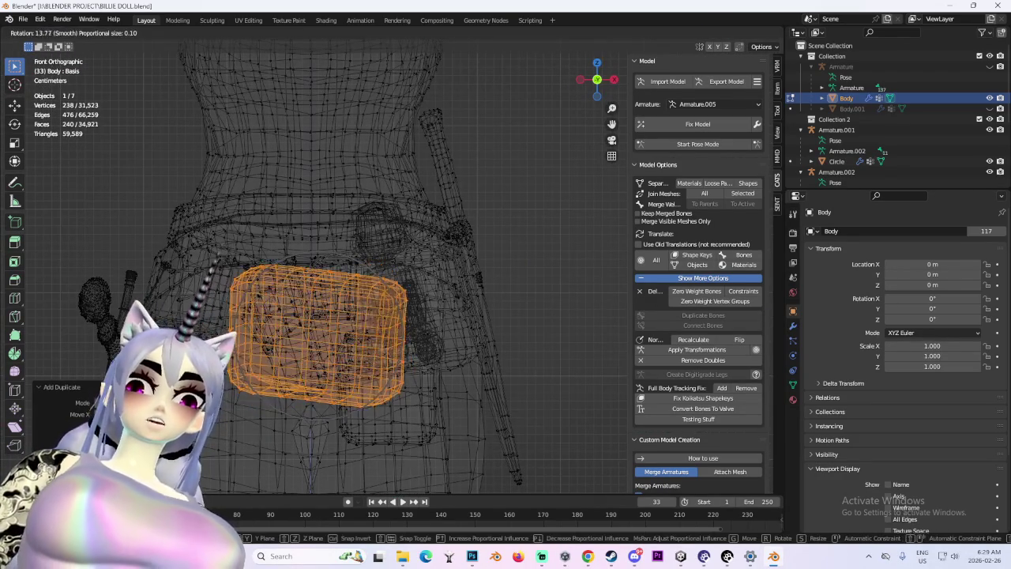
left_click(447, 272)
left_click(598, 62)
key("ctrl+z")
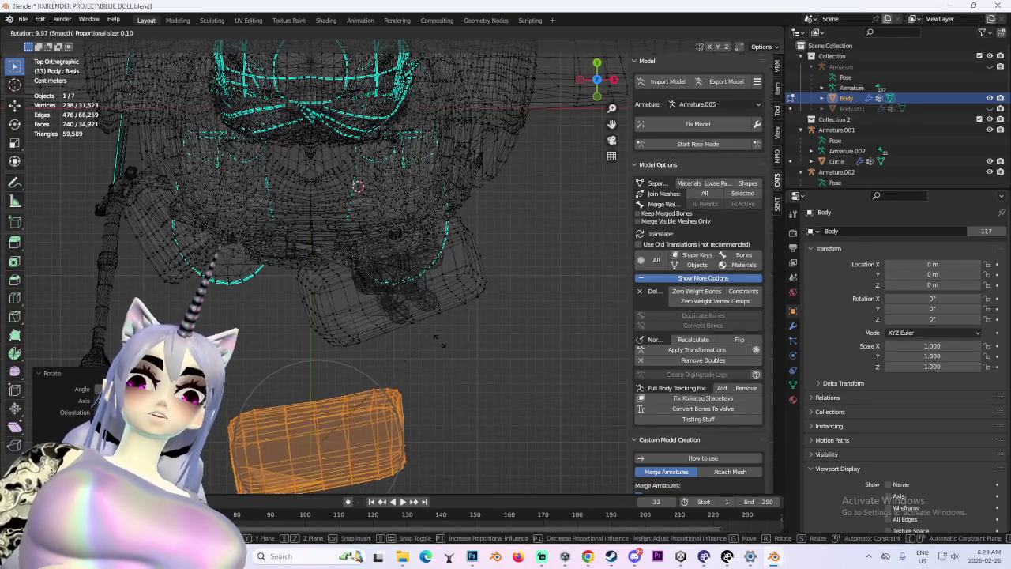
Move the pouch sideways along X and rotate it in the front and side views.
key("g")
key("x")
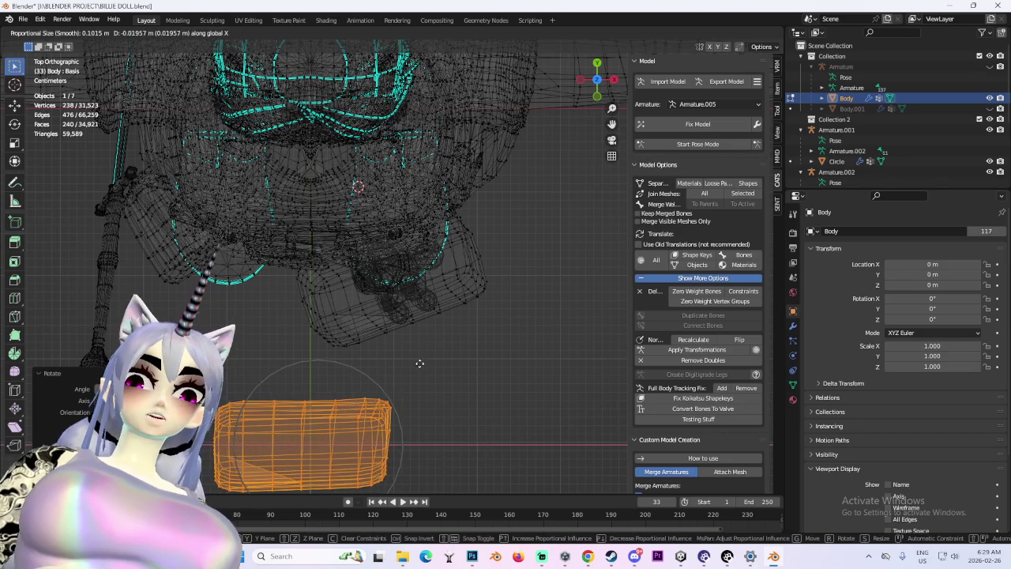
left_click(429, 364)
key("r")
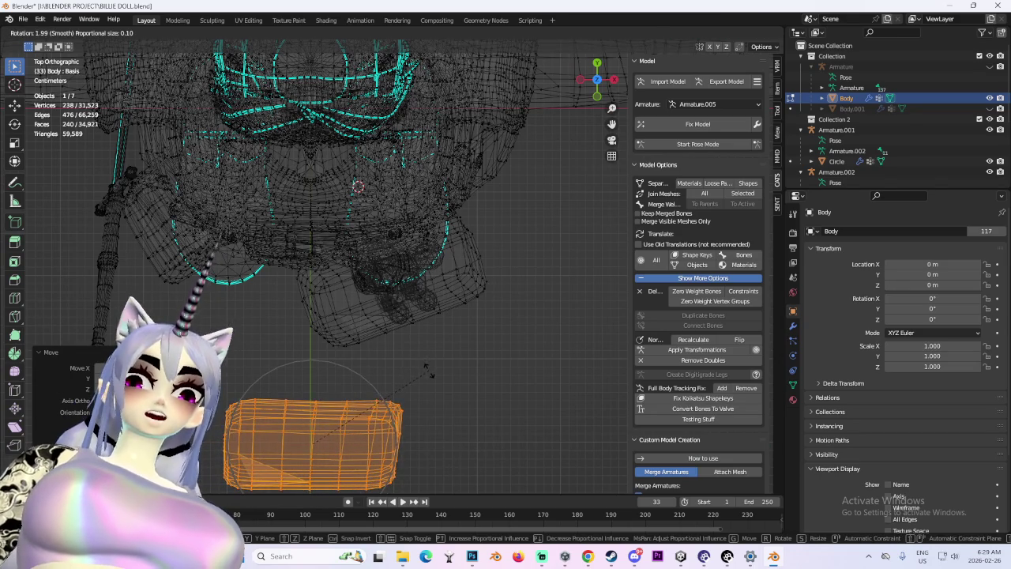
left_click(428, 371)
left_click(614, 79)
key("r")
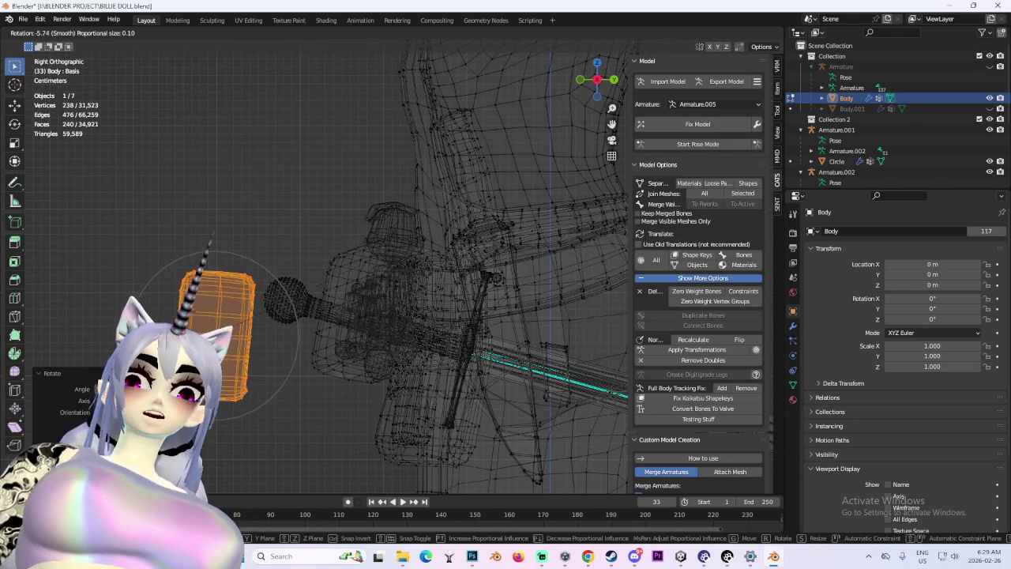
left_click(224, 239)
left_click(582, 80)
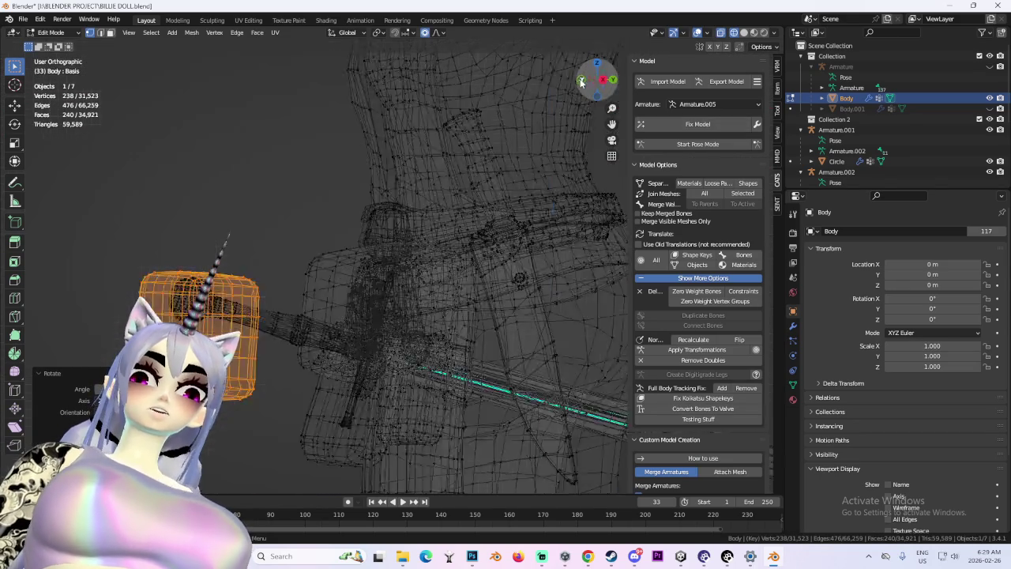
Narrow the pouch further along X and give it a slight tilt.
key("r")
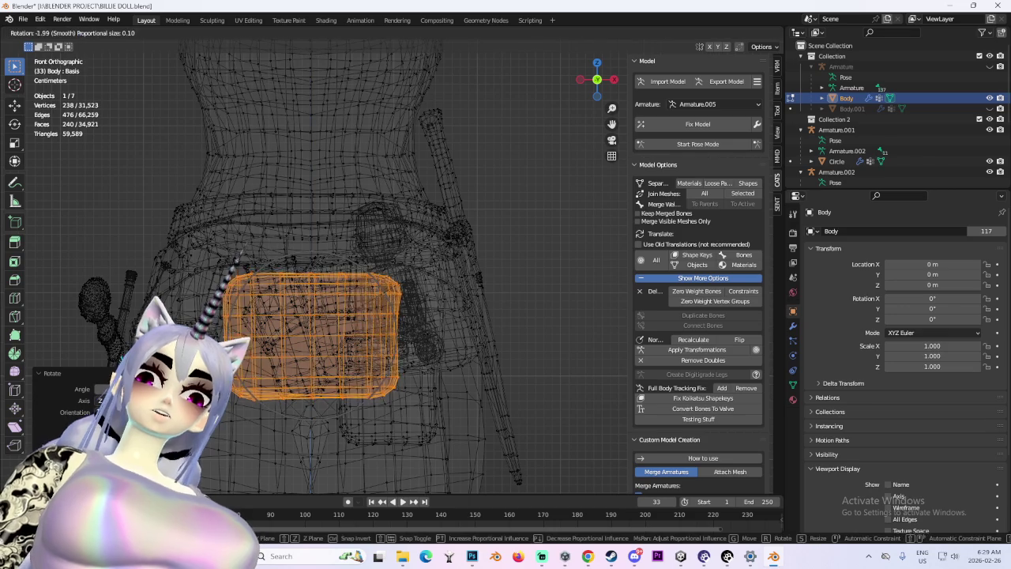
key("x")
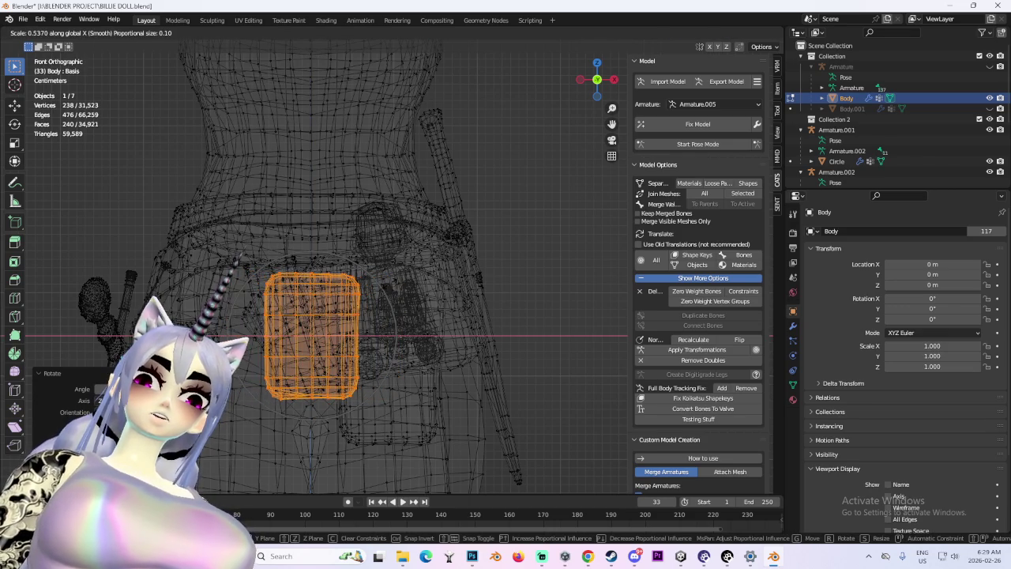
left_click(474, 280)
key("r")
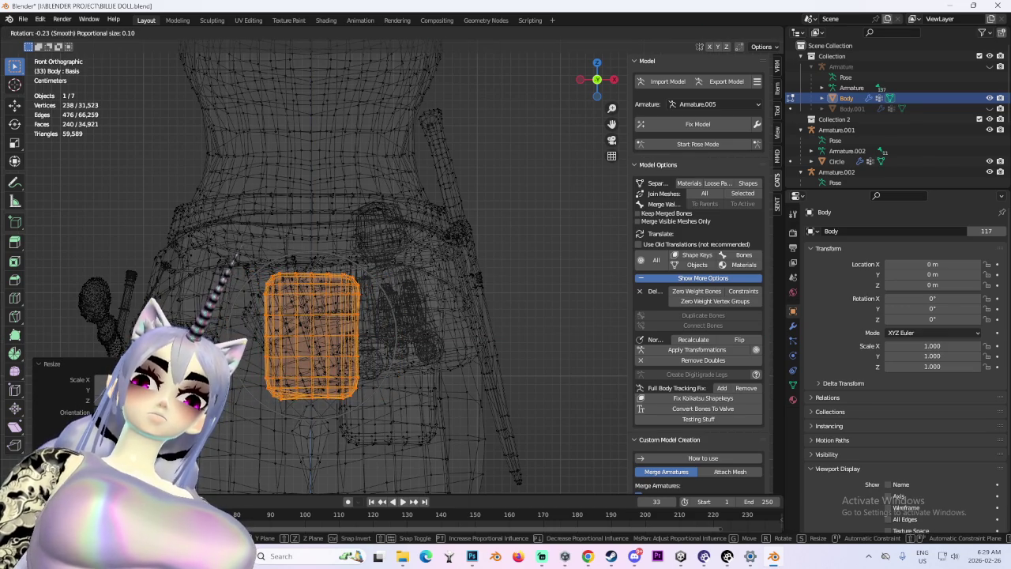
left_click(641, 136)
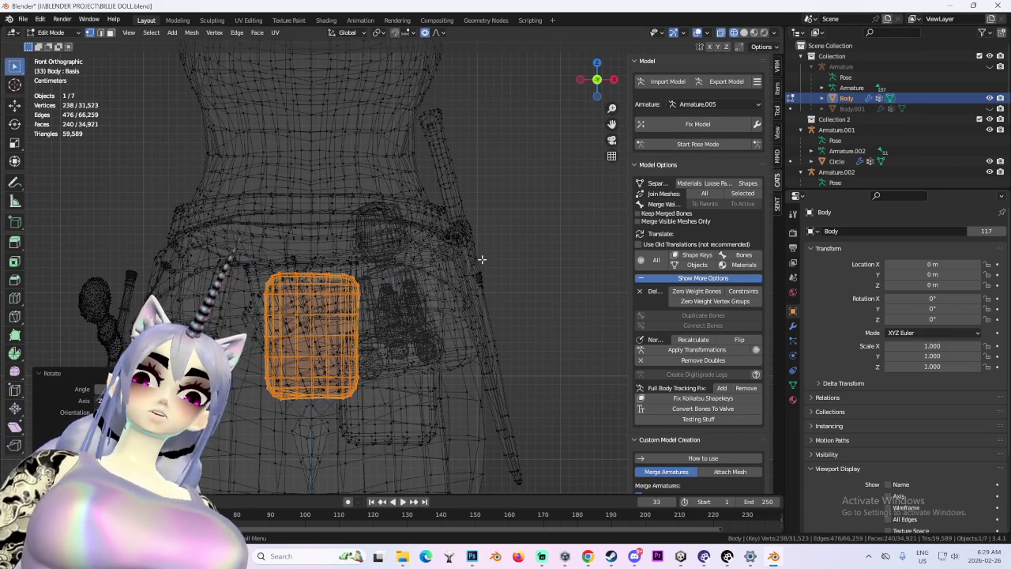
Move the pouch to its new spot beside the belt and return to solid shading.
key("g")
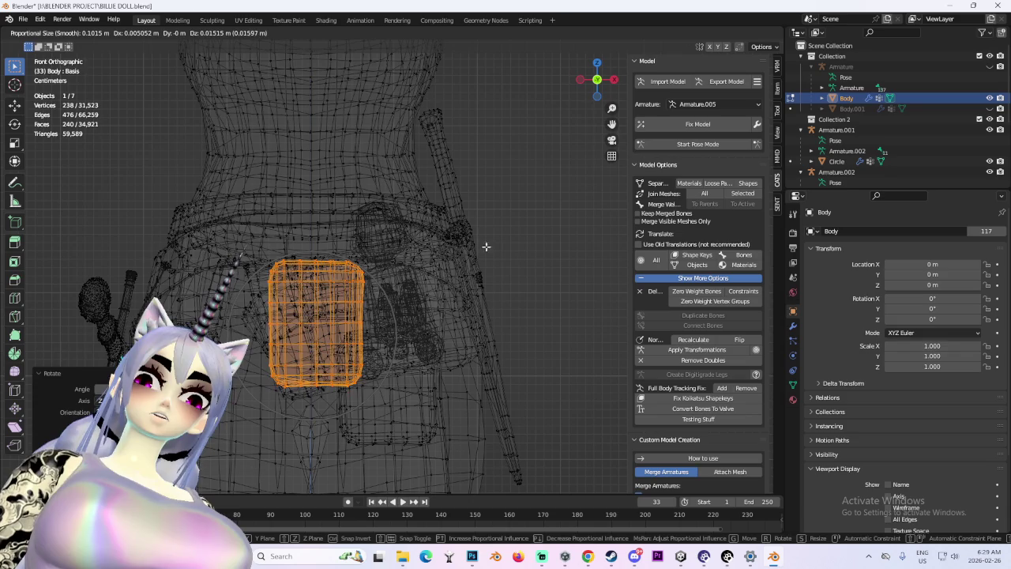
left_click(486, 247)
key("shift+z")
mouse_move(486, 247)
middle_mouse_down()
mouse_move(524, 267)
mouse_move(411, 189)
middle_mouse_up()
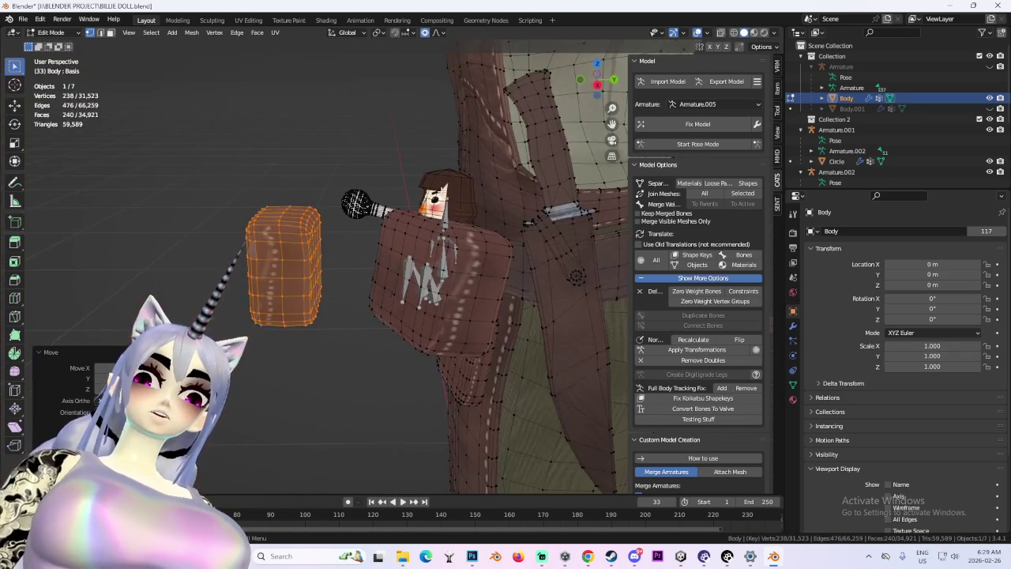
left_click(50, 32)
Return to Object Mode and make the doll's armature, Armature.003, active.
key("Tab")
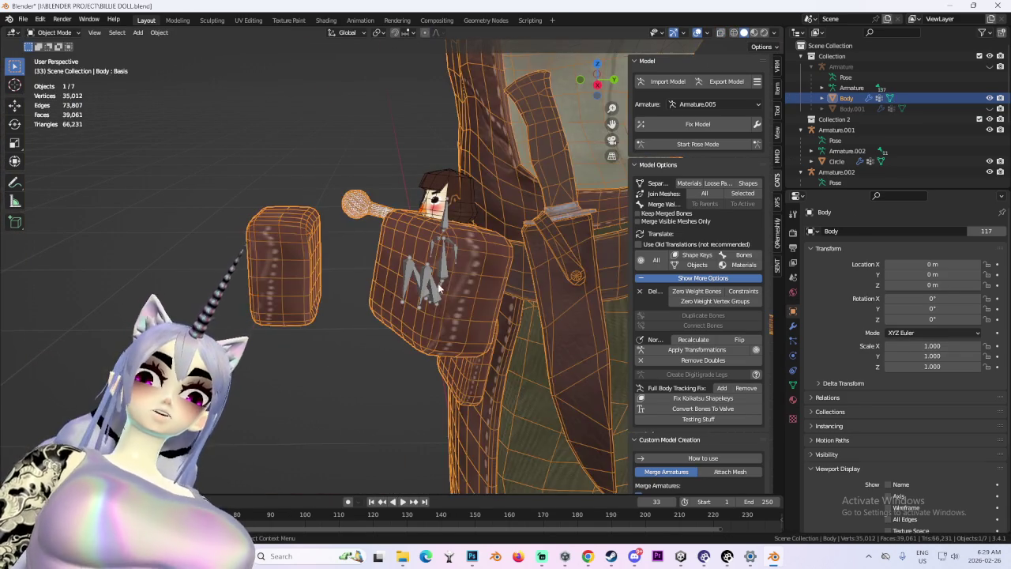
left_click(457, 301)
key("KP_3")
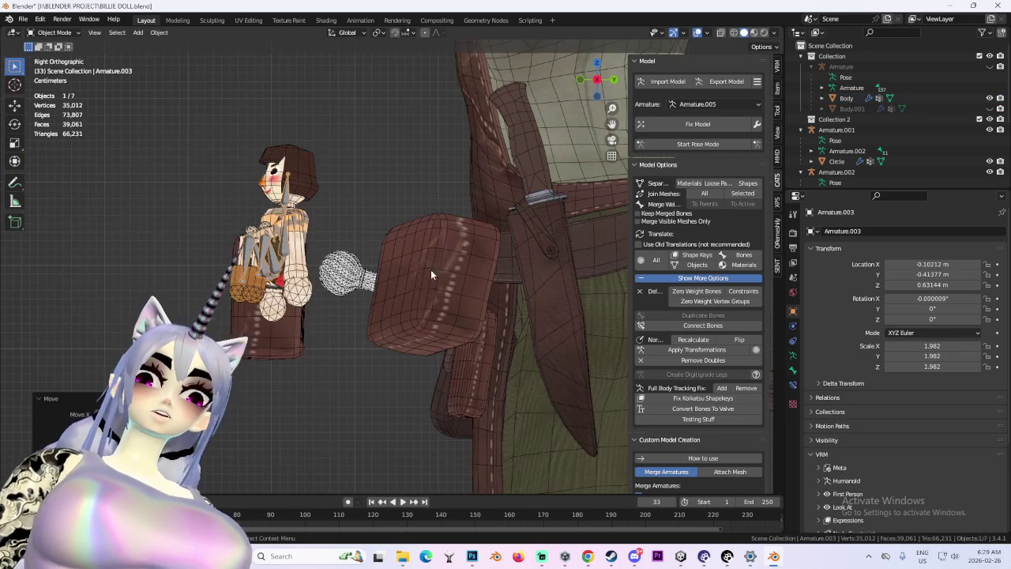
left_click(576, 79)
key("KP_1")
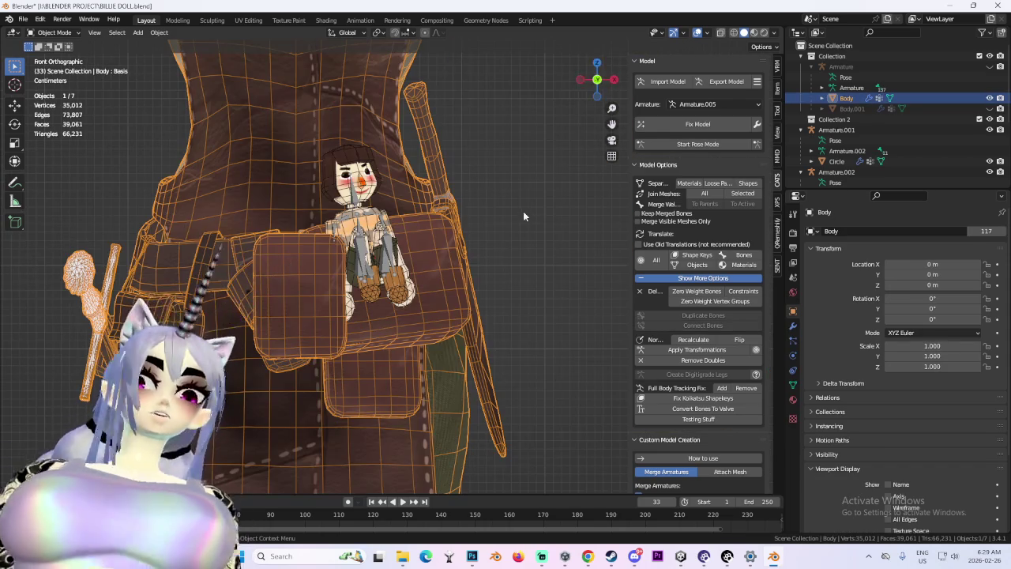
middle_click_drag(451, 265, 479, 277)
key("ctrl+z")
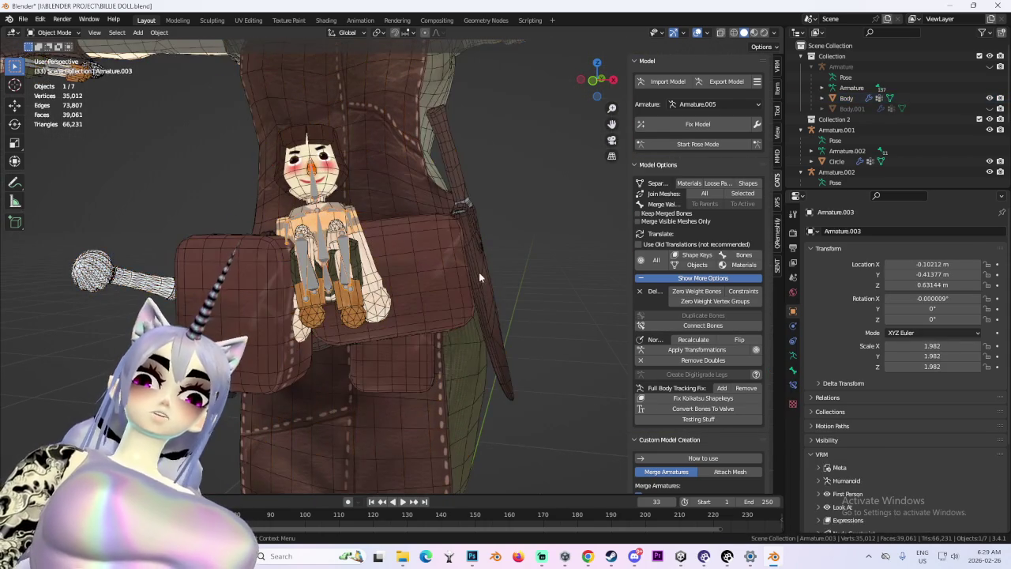
Check back, side and front views, then start Pose Mode from the CATS panel.
left_click(592, 80)
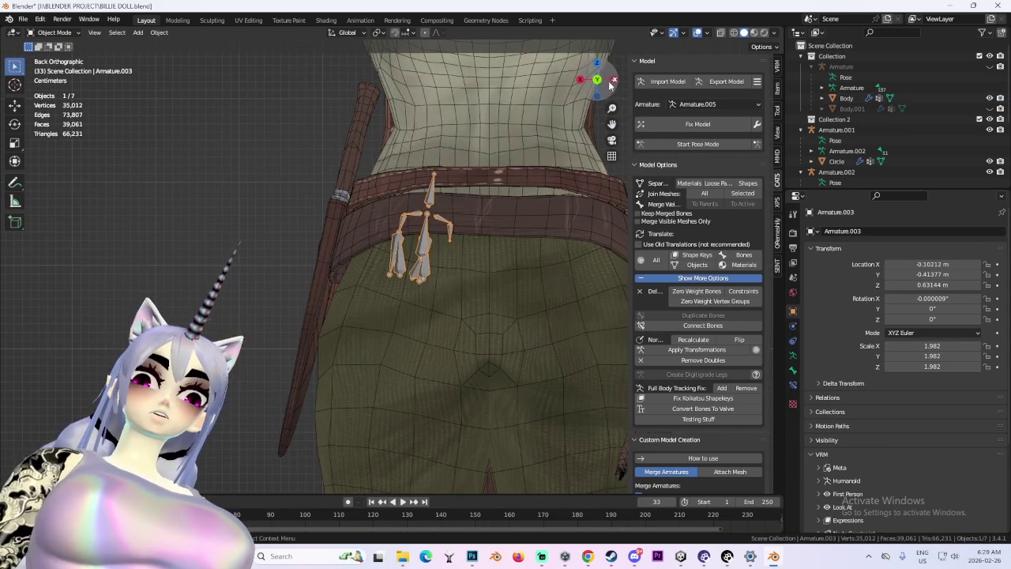
left_click(613, 80)
left_click(613, 80)
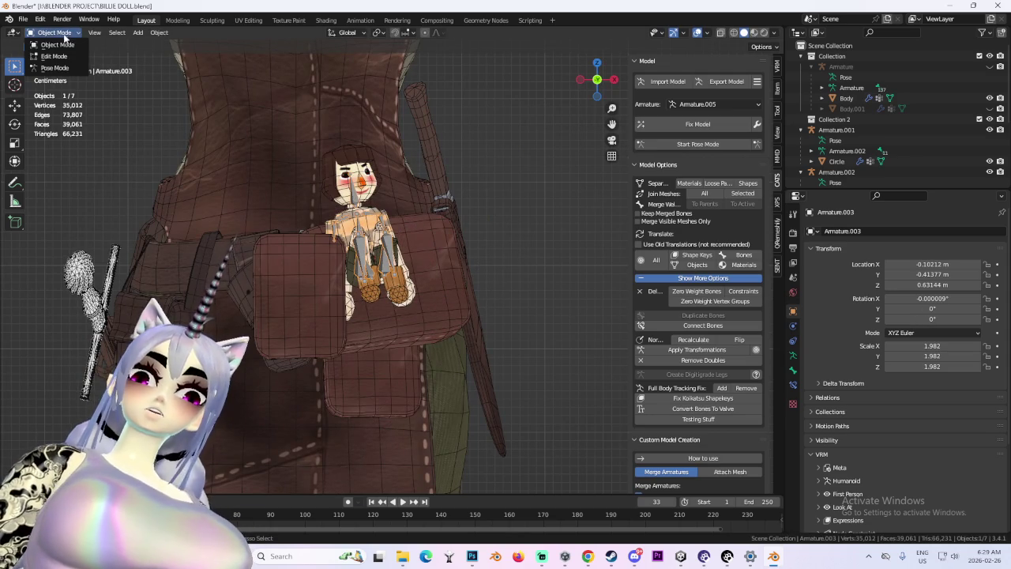
scroll(422, 250, "up", 1)
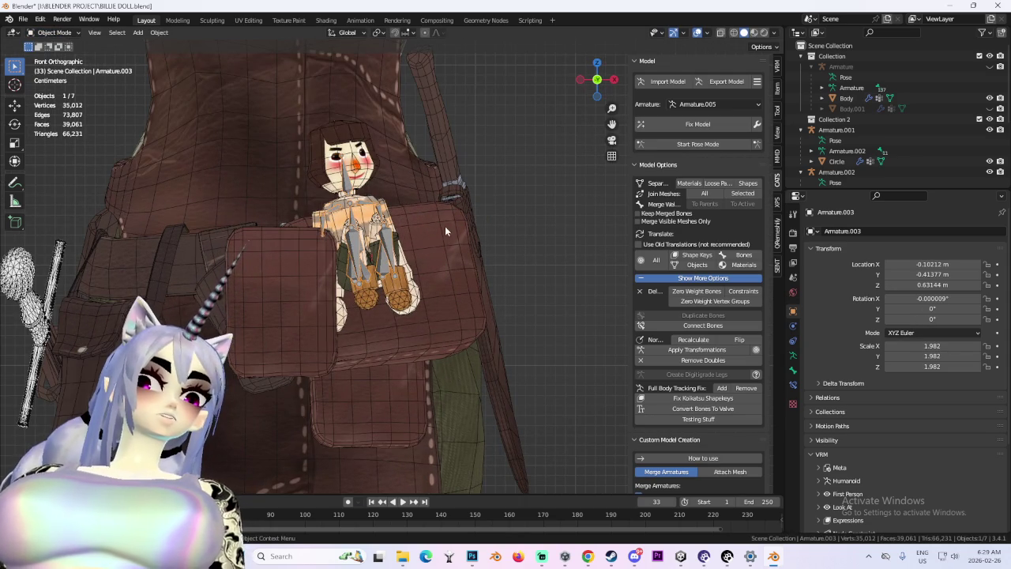
left_click(697, 144)
scroll(379, 284, "down", 2)
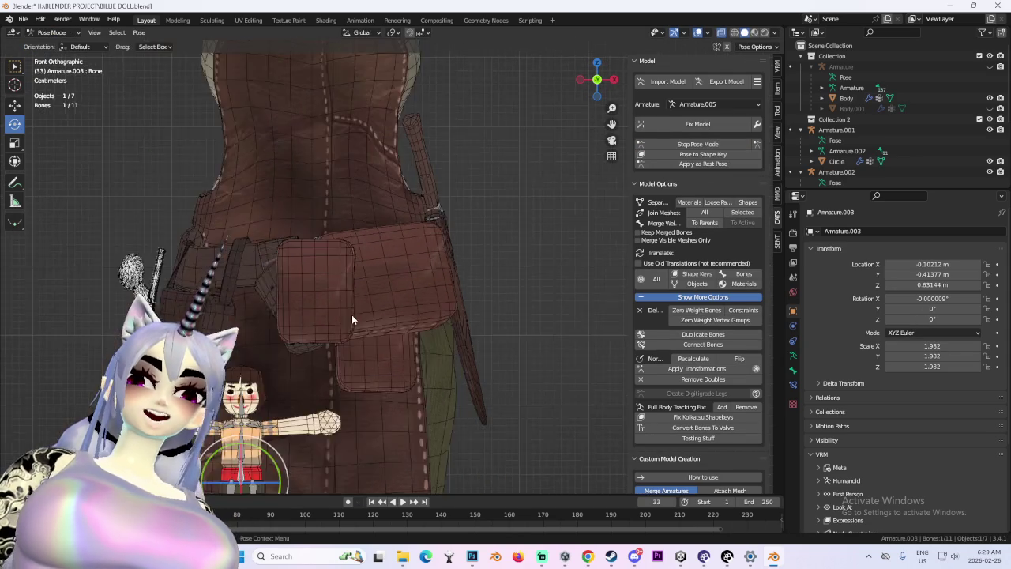
Move the doll's root bone up onto the front of the belt pouch.
scroll(353, 324, "down", 2)
key("g")
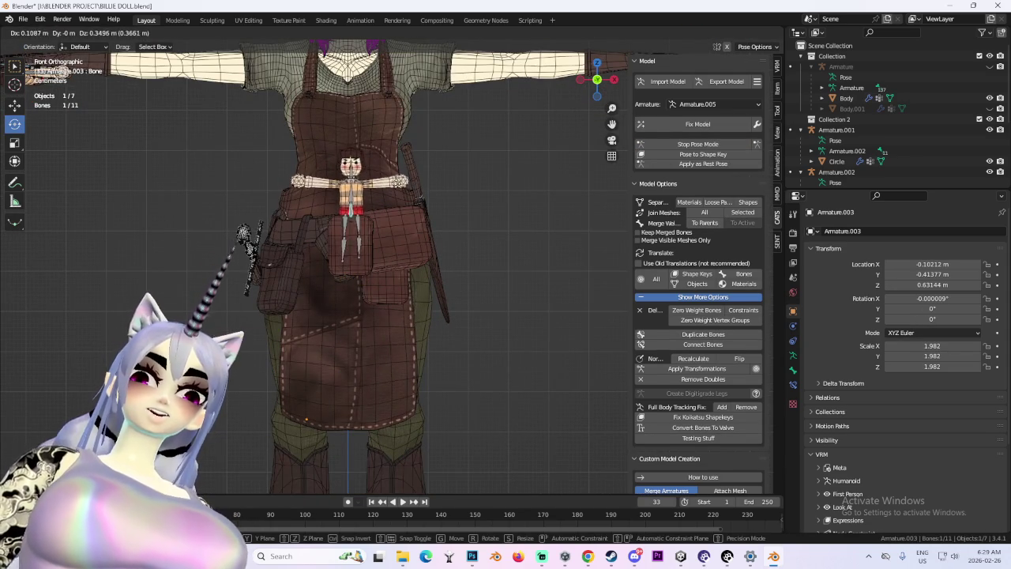
left_click(397, 185)
scroll(396, 207, "up", 2)
mouse_move(396, 207)
middle_mouse_down()
mouse_move(545, 245)
mouse_move(423, 292)
mouse_move(438, 284)
middle_mouse_up()
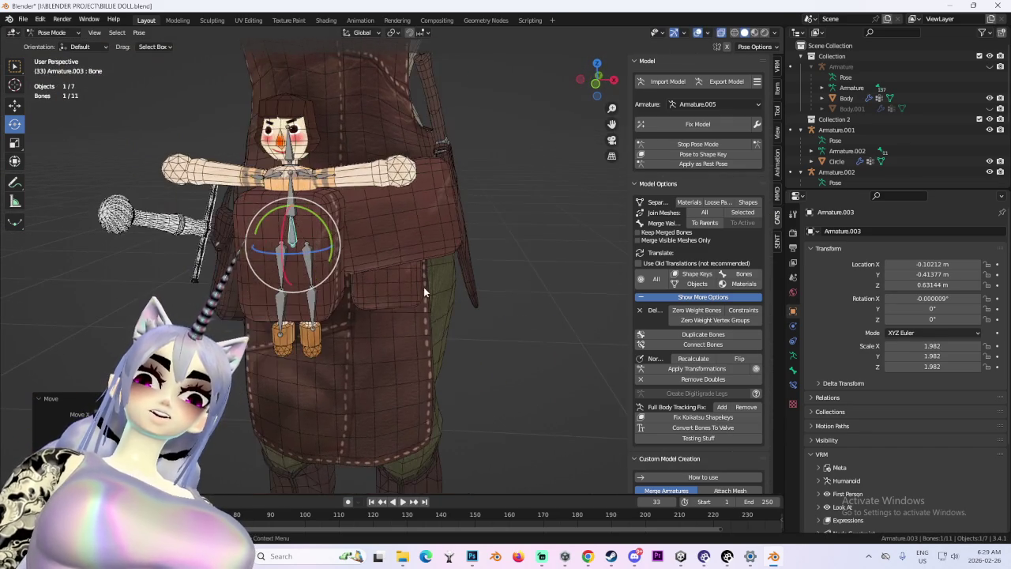
right_click(438, 285)
scroll(438, 289, "down", 3)
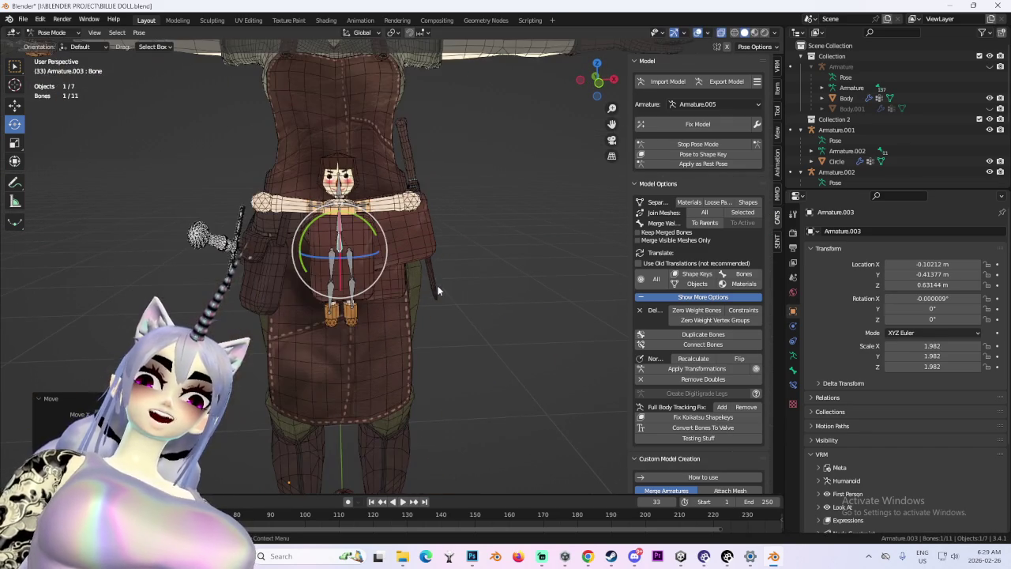
middle_click_drag(419, 223, 452, 222)
scroll(350, 257, "up", 3)
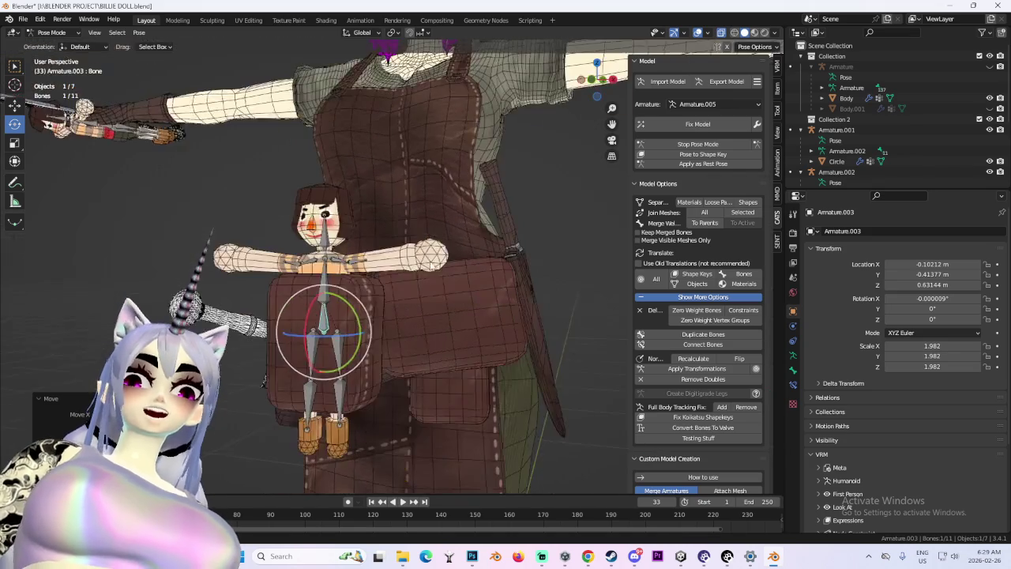
Rotate the doll's arm bone down so the arm drapes over the pouch.
left_click(349, 259)
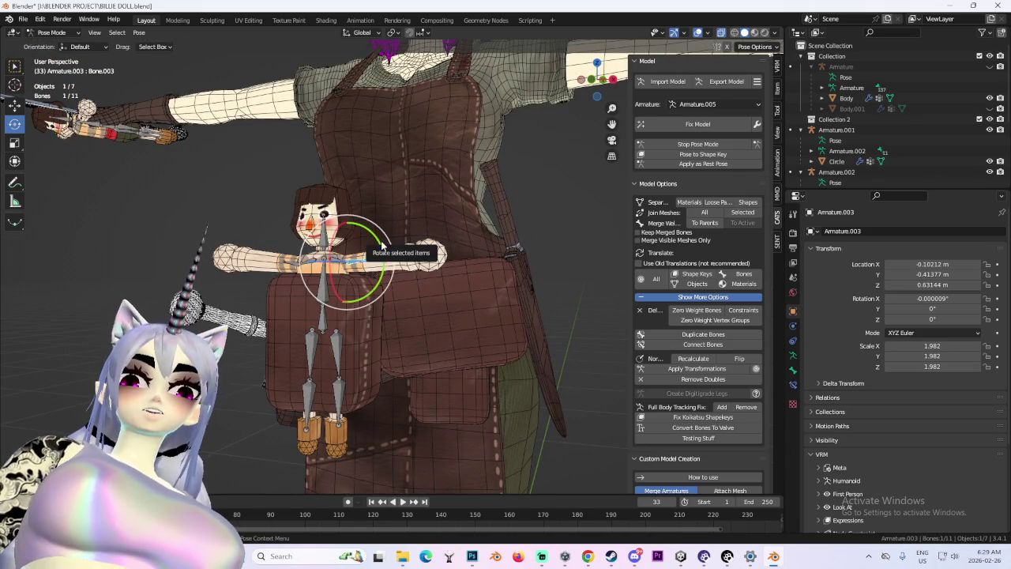
left_click_drag(381, 261, 385, 322)
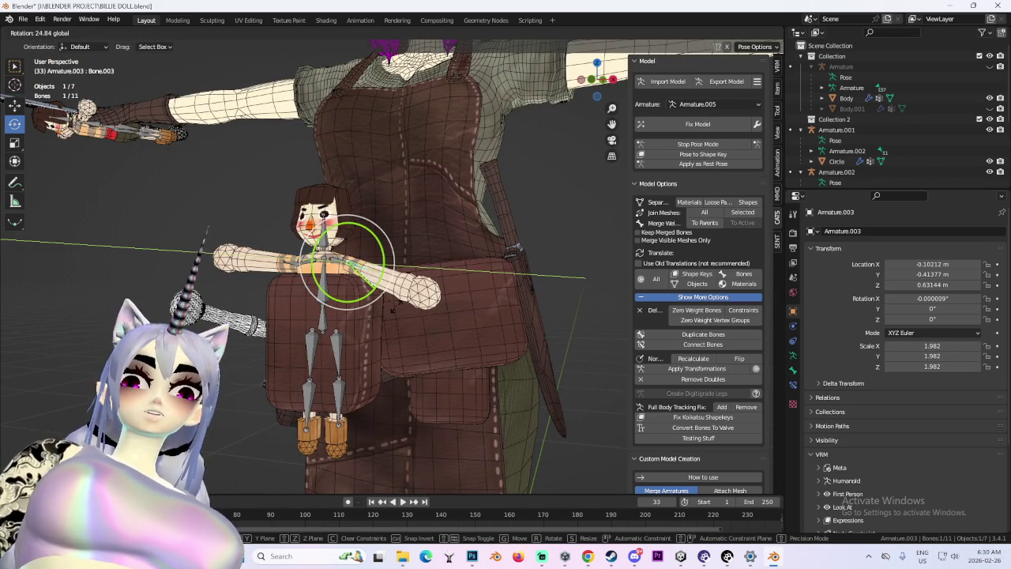
left_click(204, 237)
middle_click_drag(204, 237, 209, 237)
mouse_move(399, 241)
left_mouse_down()
mouse_move(374, 239)
mouse_move(427, 264)
left_mouse_up()
mouse_move(427, 265)
middle_mouse_down()
mouse_move(464, 293)
mouse_move(404, 314)
mouse_move(466, 313)
middle_mouse_up()
Return to Object Mode and select the Body mesh.
left_click(404, 314)
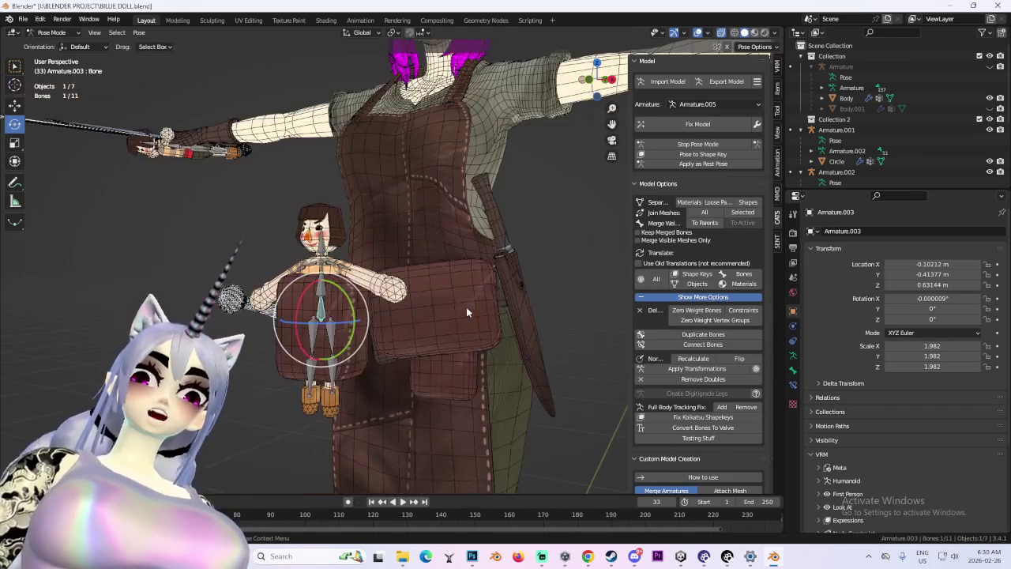
left_click(69, 46)
middle_click_drag(395, 300, 446, 315)
left_click(336, 328)
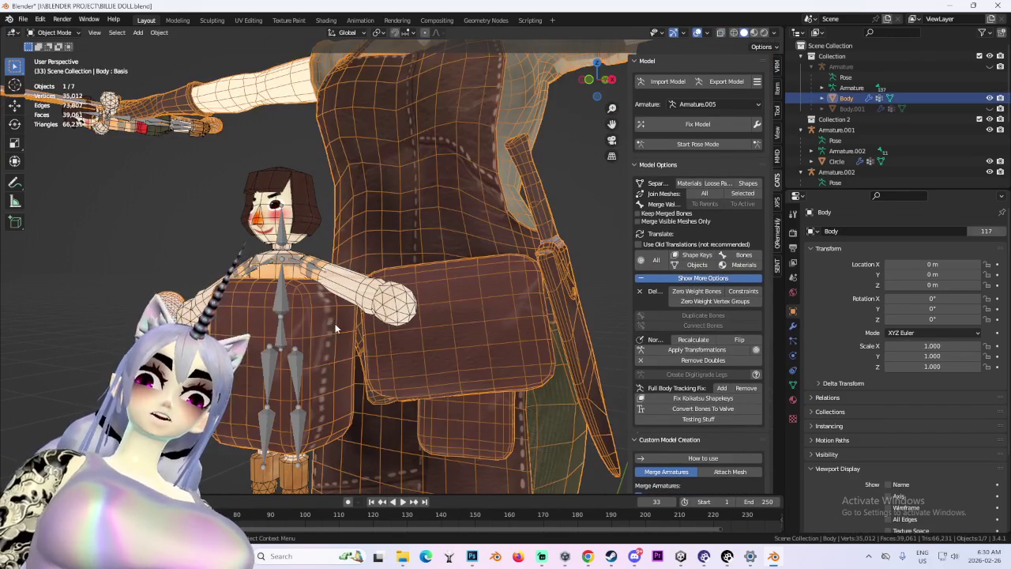
Briefly enter Edit Mode on the Body mesh, then go back to Object Mode.
middle_click_drag(508, 335, 574, 332)
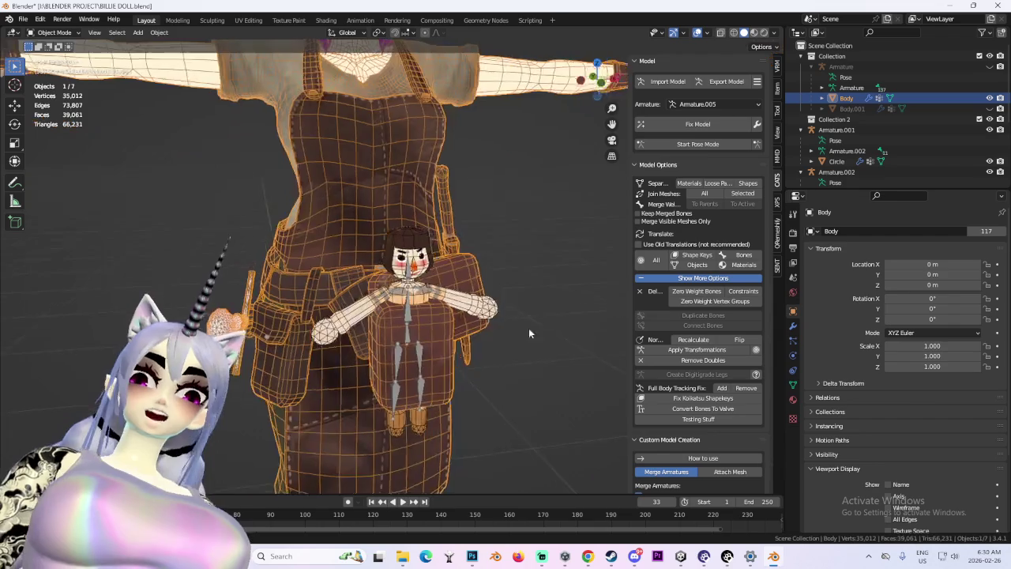
left_click(67, 33)
left_click(56, 49)
middle_click_drag(442, 300, 511, 292)
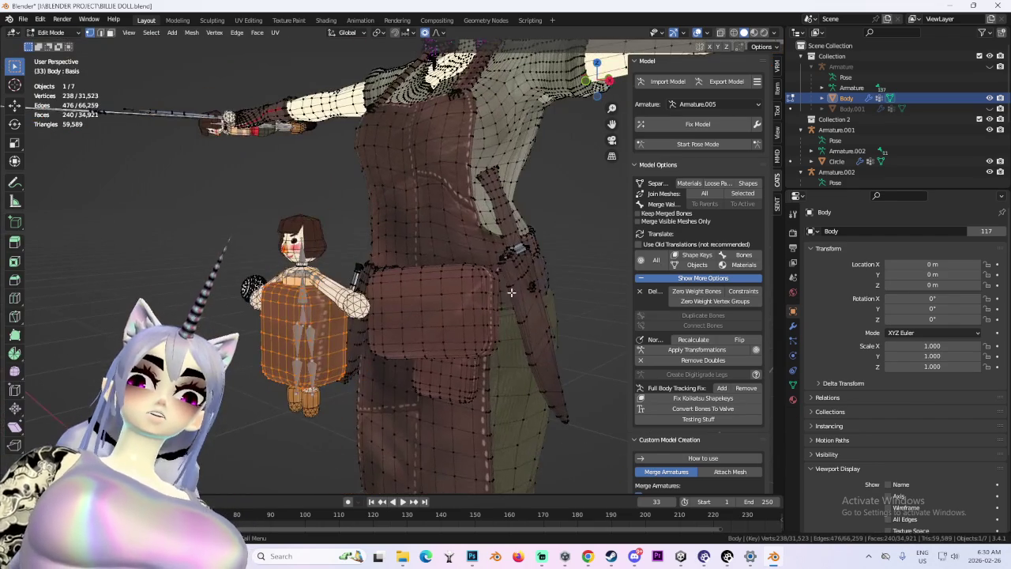
left_click(55, 32)
left_click(55, 43)
Hide the overlays and inspect the apron and doll from several angles.
mouse_move(287, 169)
middle_mouse_down()
mouse_move(435, 308)
mouse_move(458, 290)
mouse_move(540, 321)
mouse_move(405, 308)
mouse_move(510, 180)
mouse_move(513, 194)
middle_mouse_up()
left_click(697, 32)
scroll(459, 289, "up", 3)
scroll(460, 291, "down", 1)
scroll(470, 312, "down", 3)
mouse_move(601, 85)
left_mouse_down()
mouse_move(490, 256)
mouse_move(535, 299)
mouse_move(290, 266)
left_mouse_up()
left_click_drag(598, 87, 427, 310)
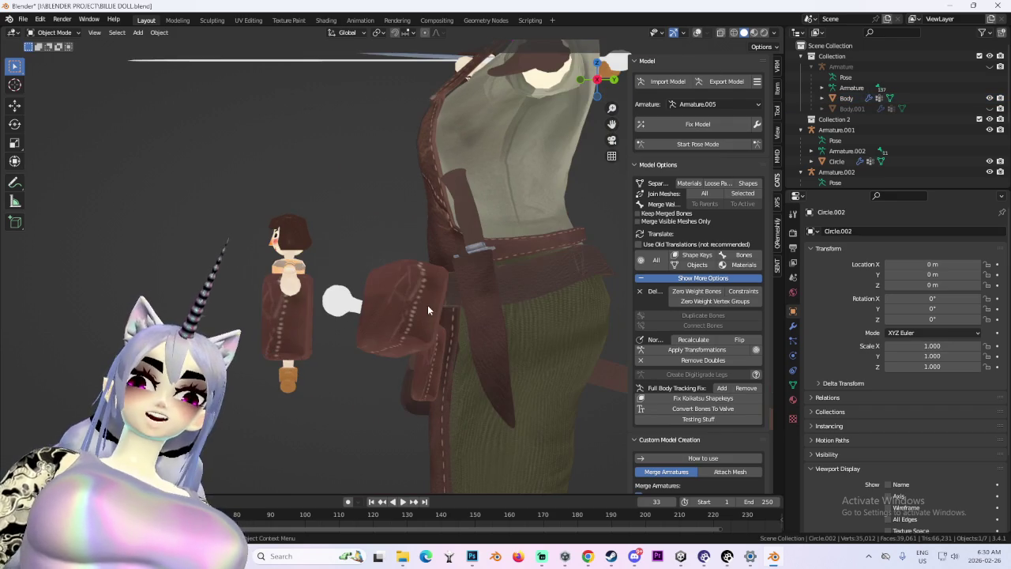
Restore overlays, enter Edit Mode, and box-select pouch vertices extended to the linked pouch.
left_click(697, 33)
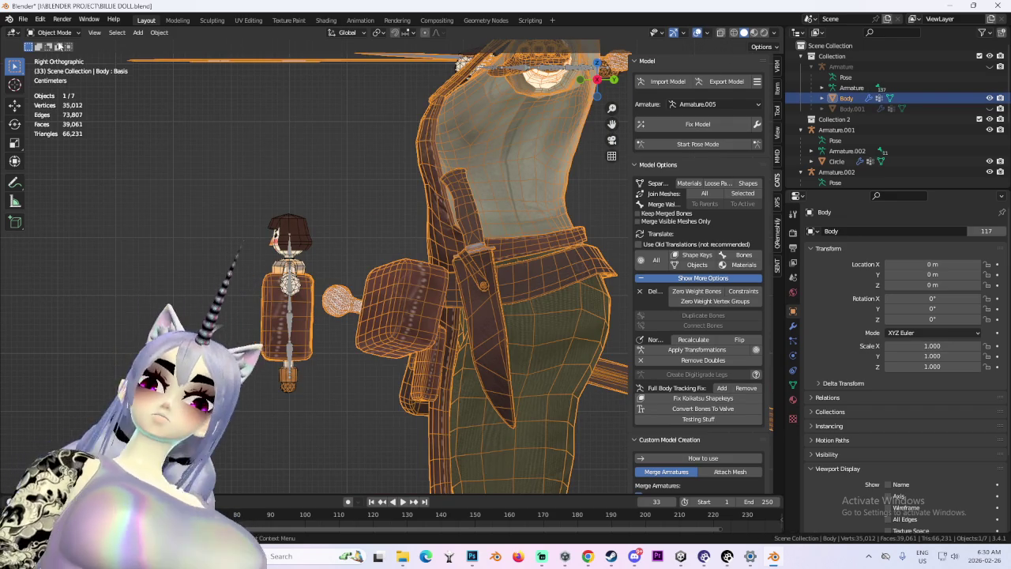
left_click(53, 32)
left_click(49, 57)
left_click_drag(408, 315, 416, 314)
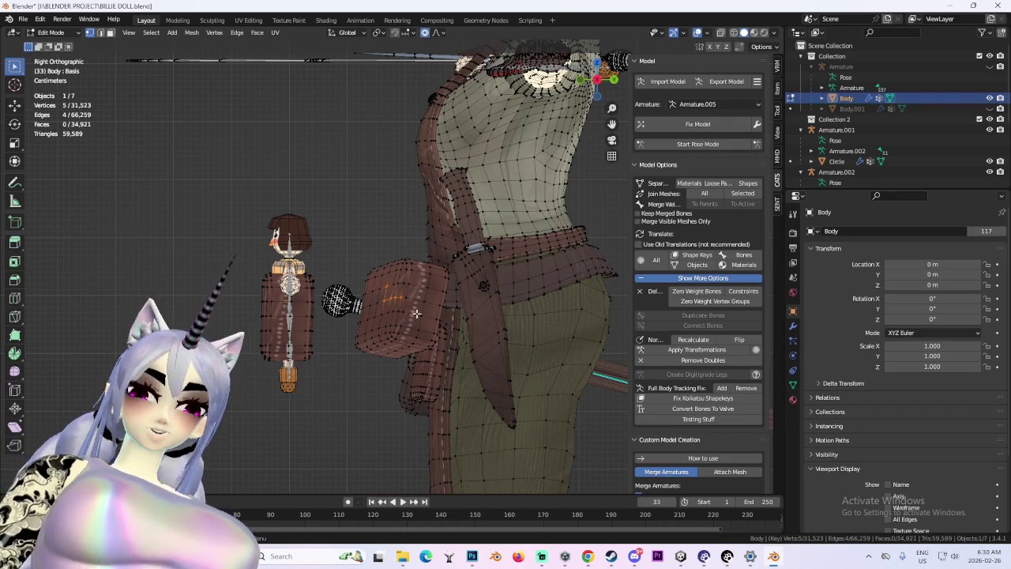
key("ctrl+l")
mouse_move(574, 369)
middle_mouse_down()
mouse_move(452, 346)
mouse_move(445, 369)
mouse_move(438, 365)
middle_mouse_up()
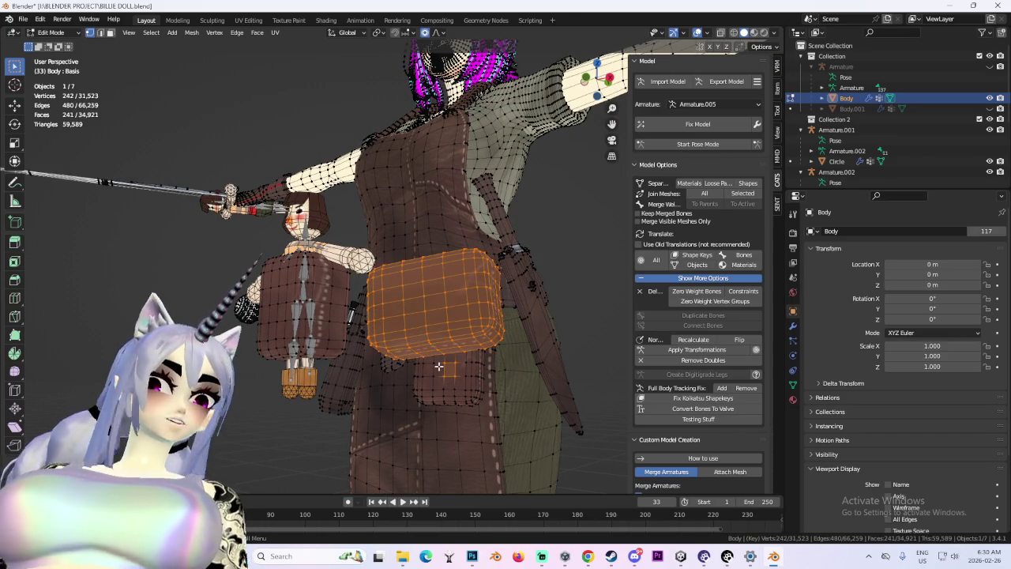
Separate the linked pouch geometry by selection into its own object, Body.002.
key("l")
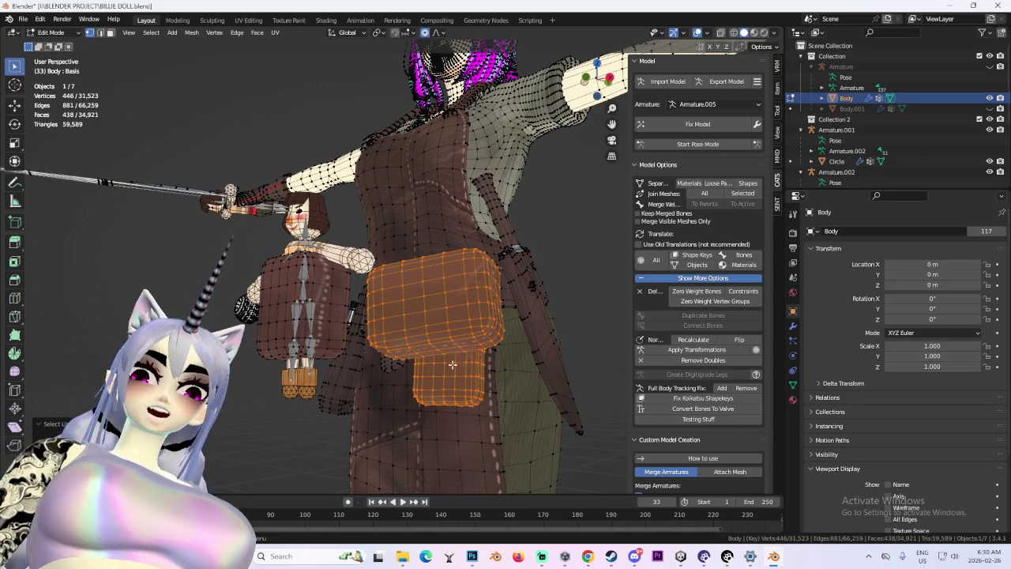
middle_click_drag(452, 365, 490, 361)
key("p")
key("Return")
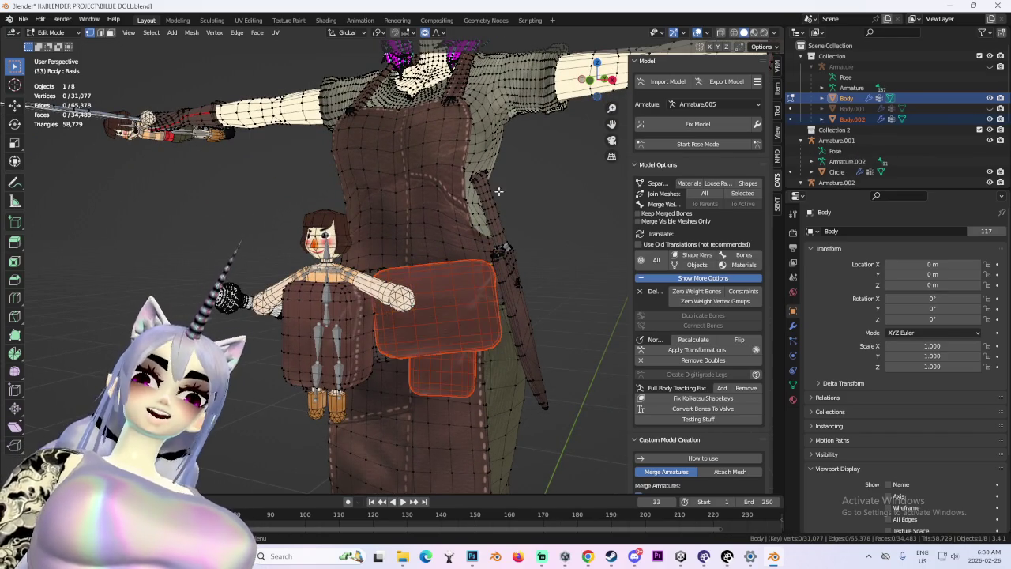
middle_click_drag(223, 205, 53, 89)
Go to Object Mode, select the Body mesh, and re-enter Edit Mode.
left_click(45, 31)
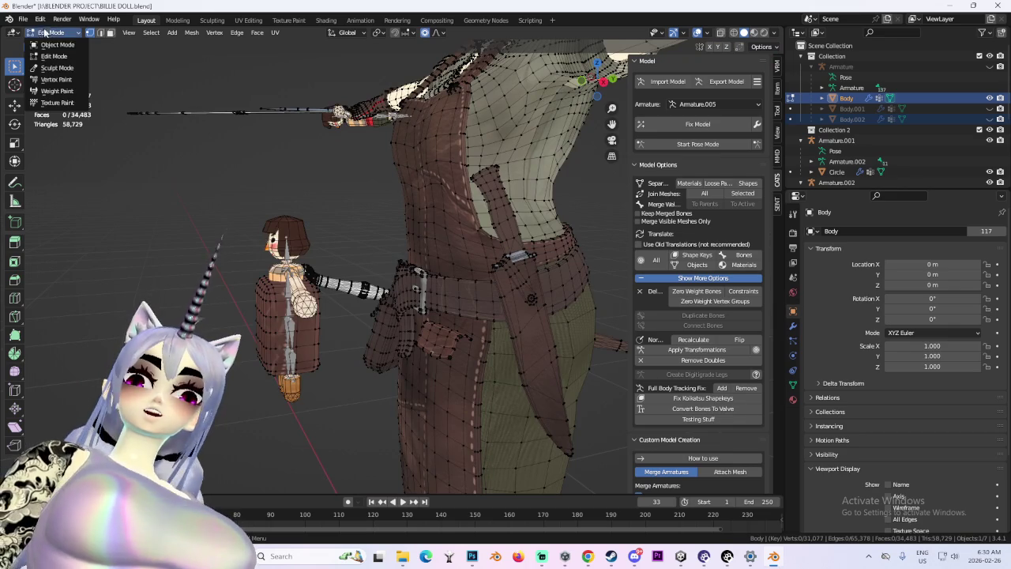
key("Tab")
middle_click_drag(361, 305, 471, 313)
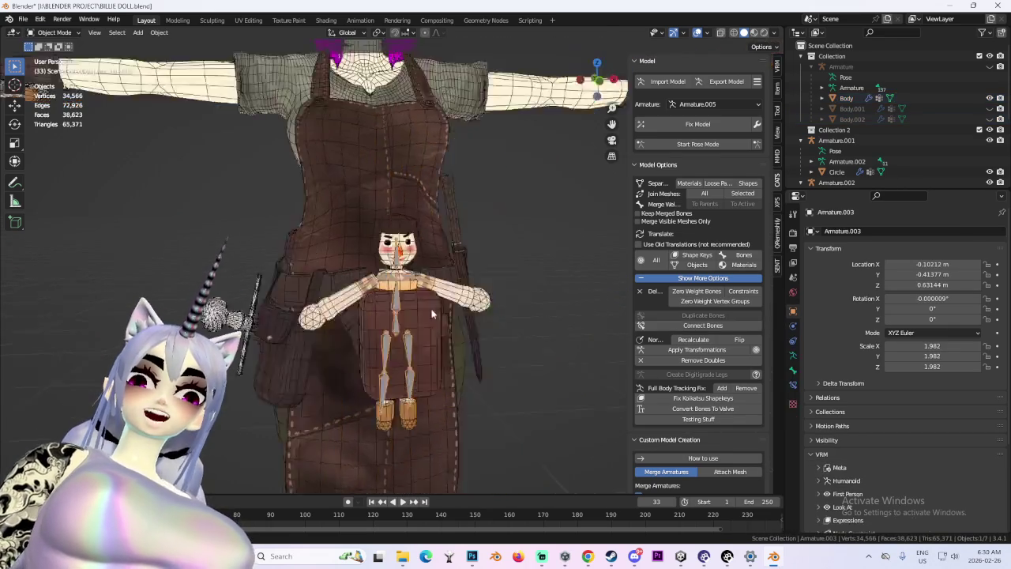
left_click(472, 314)
left_click(478, 318)
left_click(70, 34)
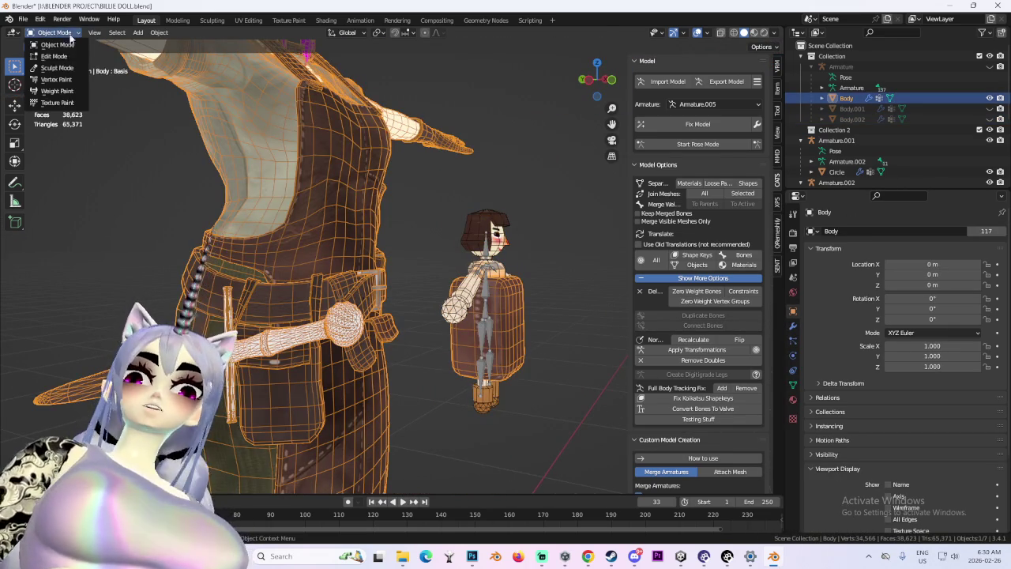
key("Tab")
Switch to a right-side orthographic wireframe view and box-select the pouch block.
middle_click_drag(493, 217, 598, 91)
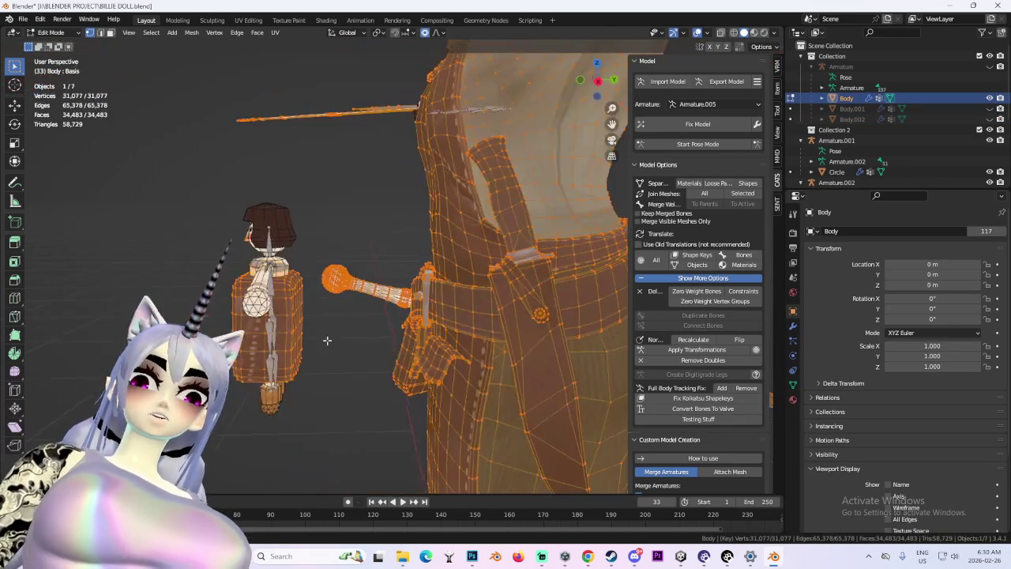
left_click(598, 82)
left_click(733, 32)
left_click_drag(147, 187, 300, 437)
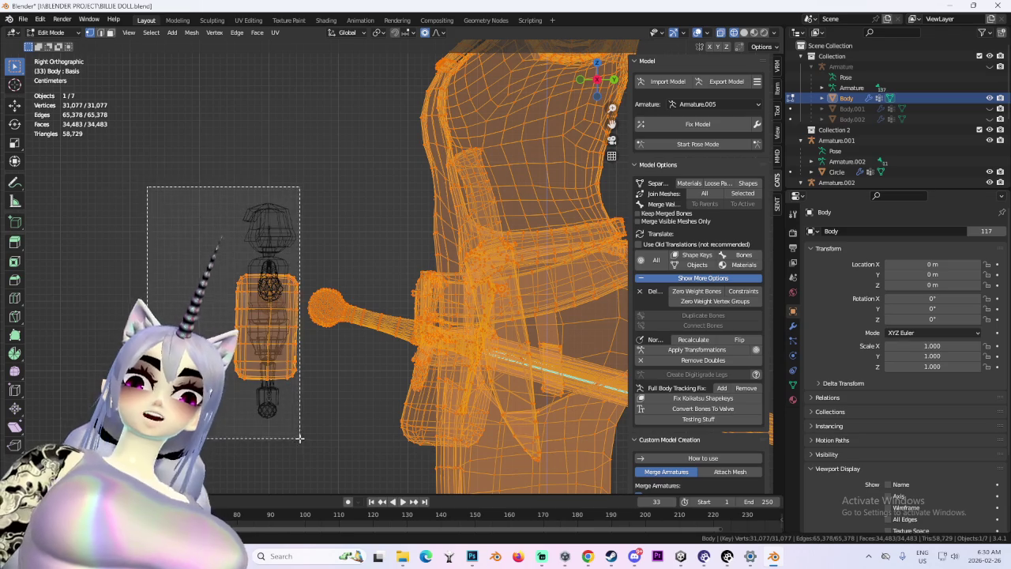
Return to solid shading and trial-move the pouch block along Y.
scroll(323, 371, "up", 2)
key("g")
key("Return")
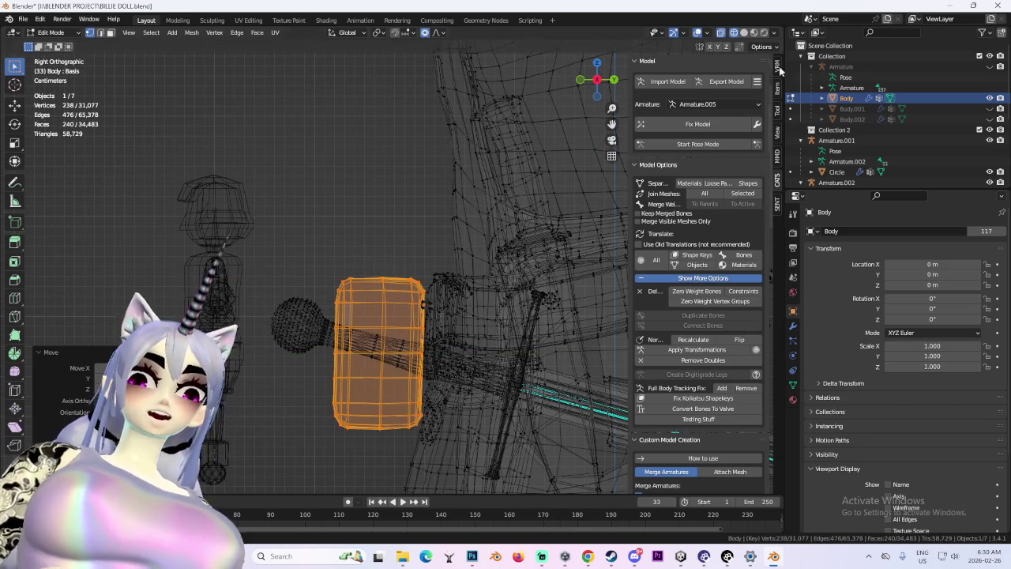
left_click(743, 32)
middle_click_drag(474, 237, 434, 309)
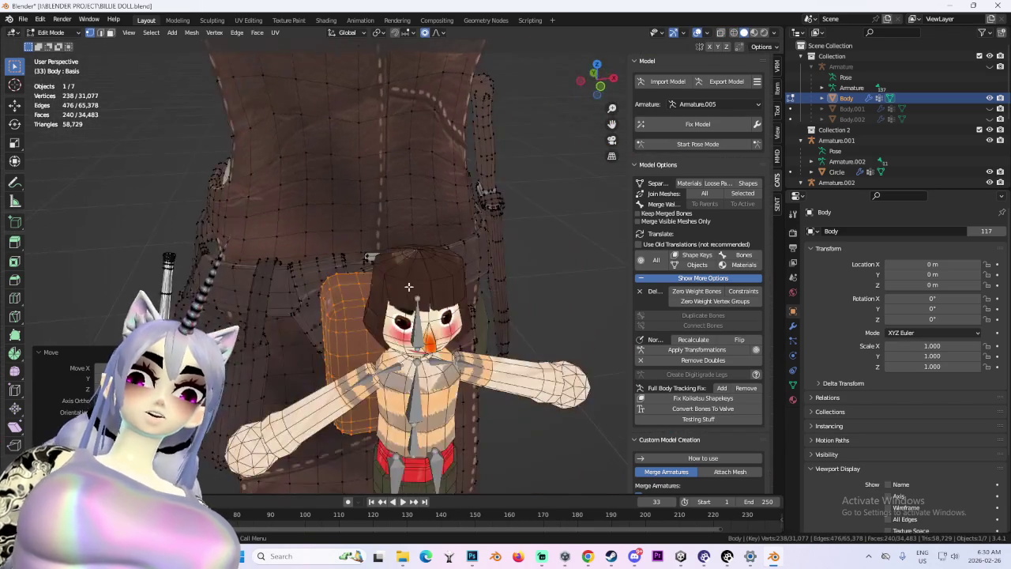
key("g")
key("y")
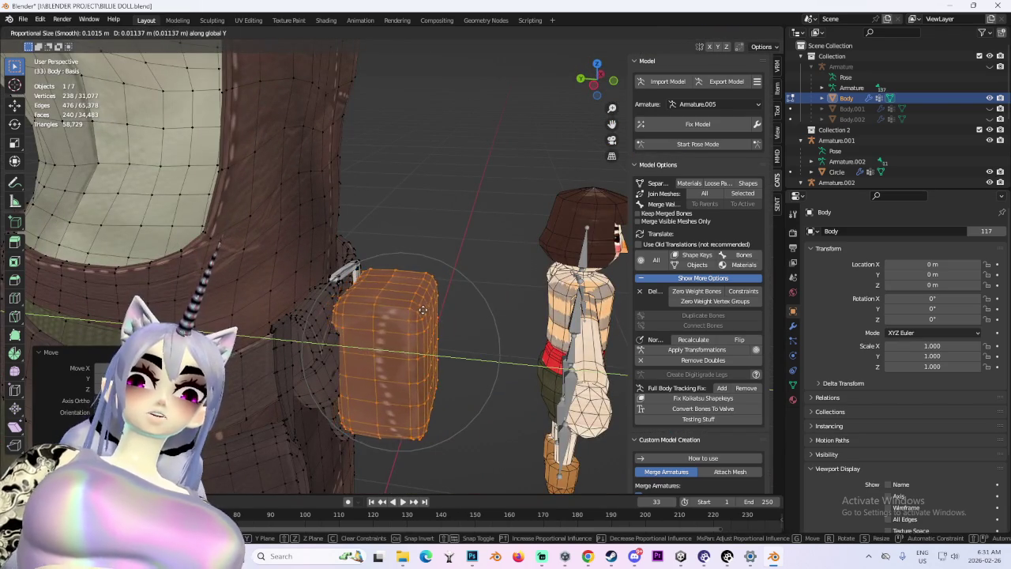
key("Escape")
mouse_move(422, 311)
middle_mouse_down()
mouse_move(379, 291)
mouse_move(407, 347)
mouse_move(464, 283)
mouse_move(473, 288)
middle_mouse_up()
From the left view, move the pouch block along Y onto the belt, about 0.009 m.
key("g")
key("y")
key("Escape")
left_click(594, 82)
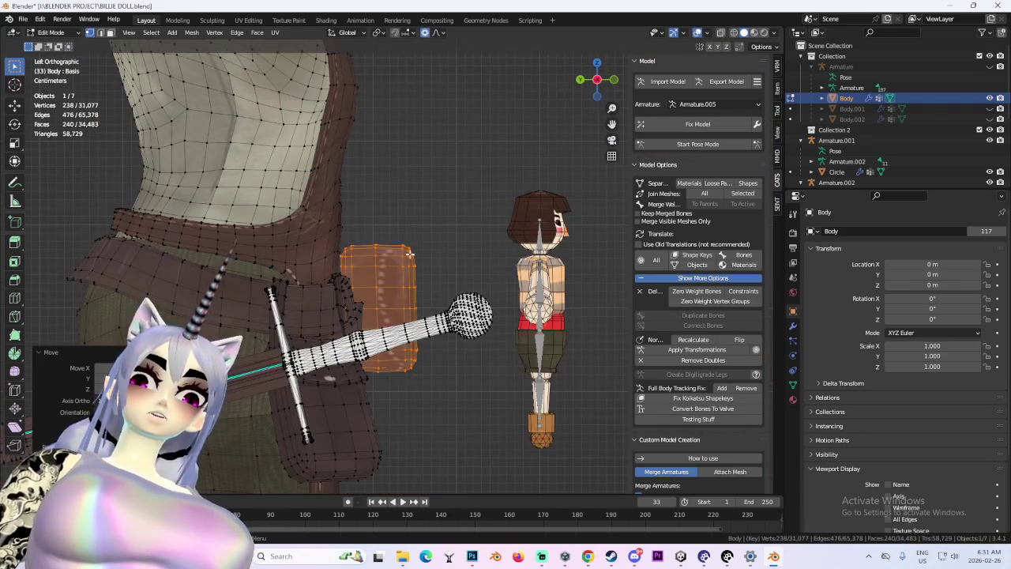
key("g")
left_click(430, 254)
key("g")
key("y")
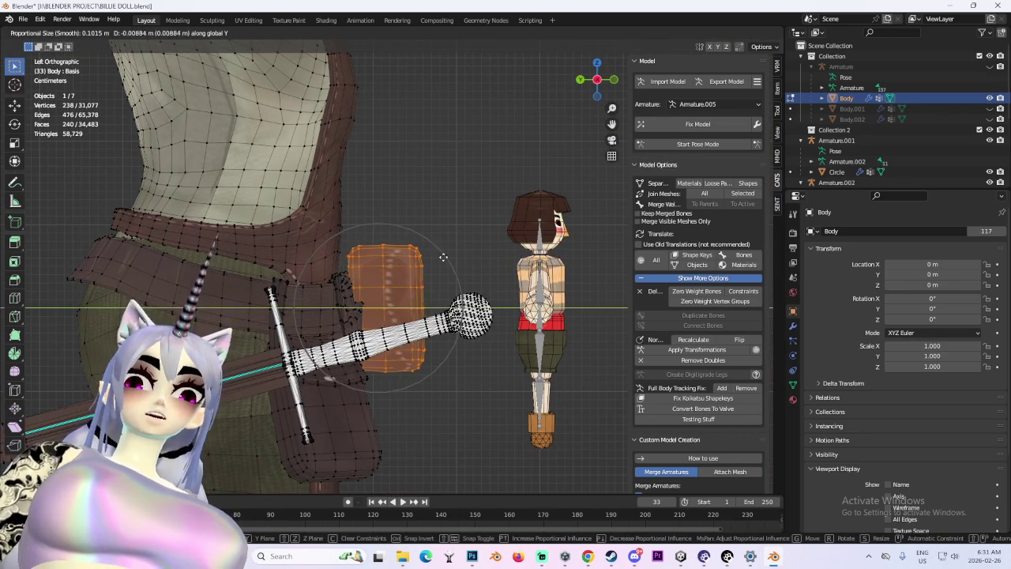
left_click(456, 267)
Adjust the pouch block's height along Z, then return to Object Mode with Body selected.
mouse_move(456, 267)
middle_mouse_down()
mouse_move(519, 361)
mouse_move(457, 352)
mouse_move(505, 269)
mouse_move(393, 237)
middle_mouse_up()
key("g")
key("z")
left_click(457, 352)
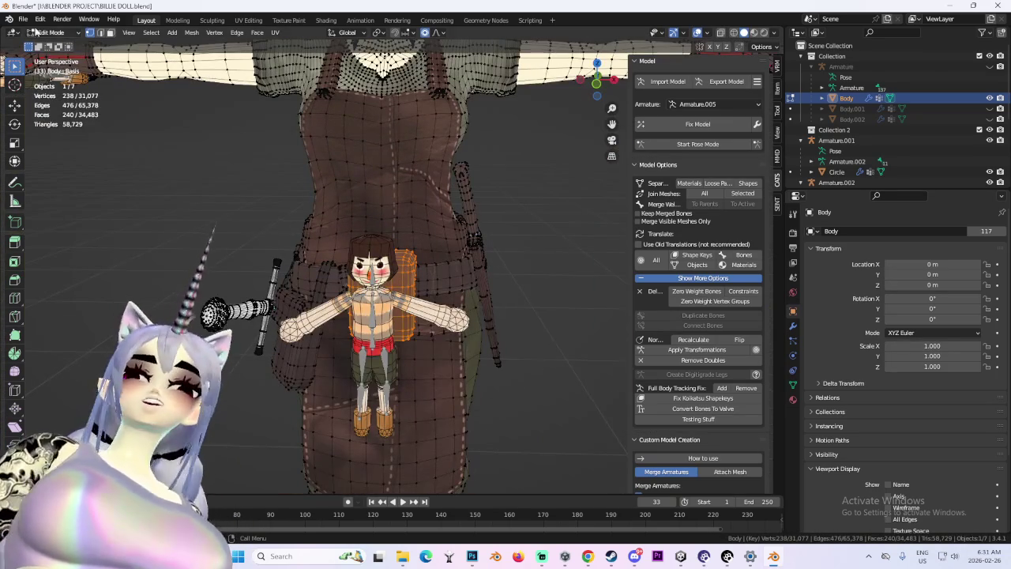
left_click(432, 318)
mouse_move(324, 324)
middle_mouse_down()
mouse_move(432, 318)
mouse_move(382, 306)
mouse_move(316, 404)
middle_mouse_up()
left_click(432, 317)
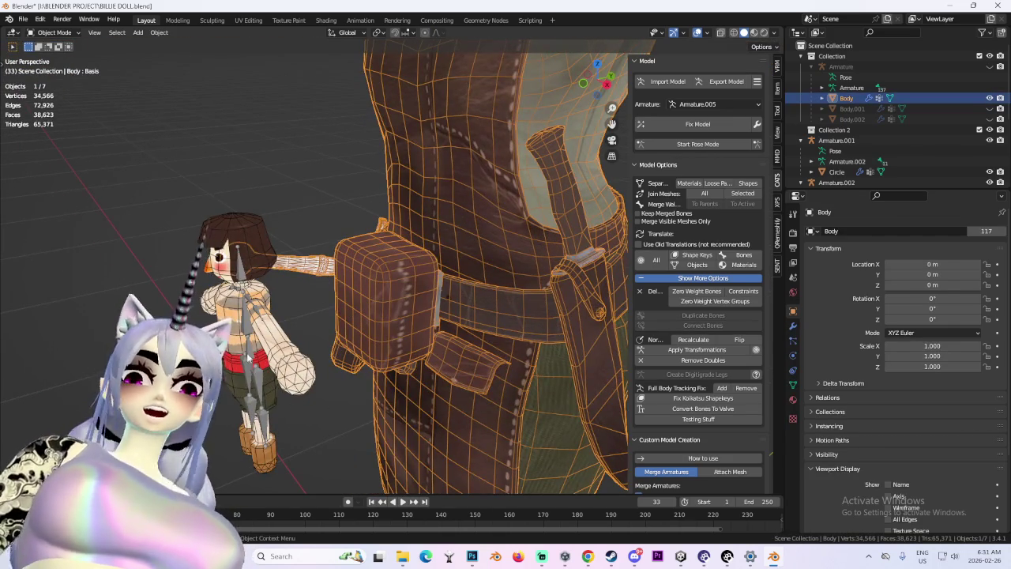
Select the doll armature and move it forward along Y, in front of the belt pouch.
left_click(247, 357)
key("g")
key("y")
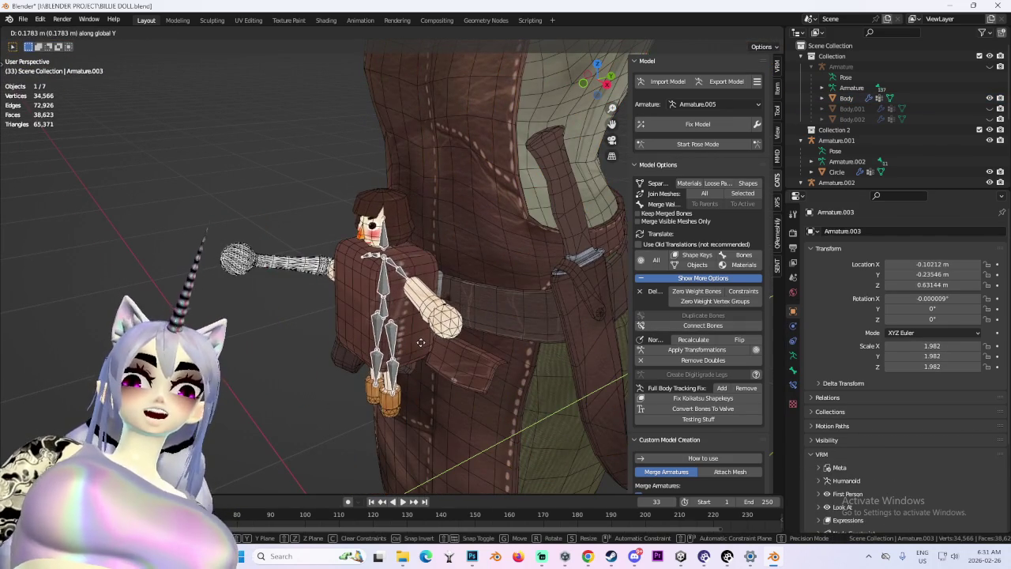
left_click(421, 342)
middle_click_drag(421, 342, 481, 316)
Raise the doll to Z 0.67065 m and shift it sideways along X to -0.094252 m.
key("g")
key("z")
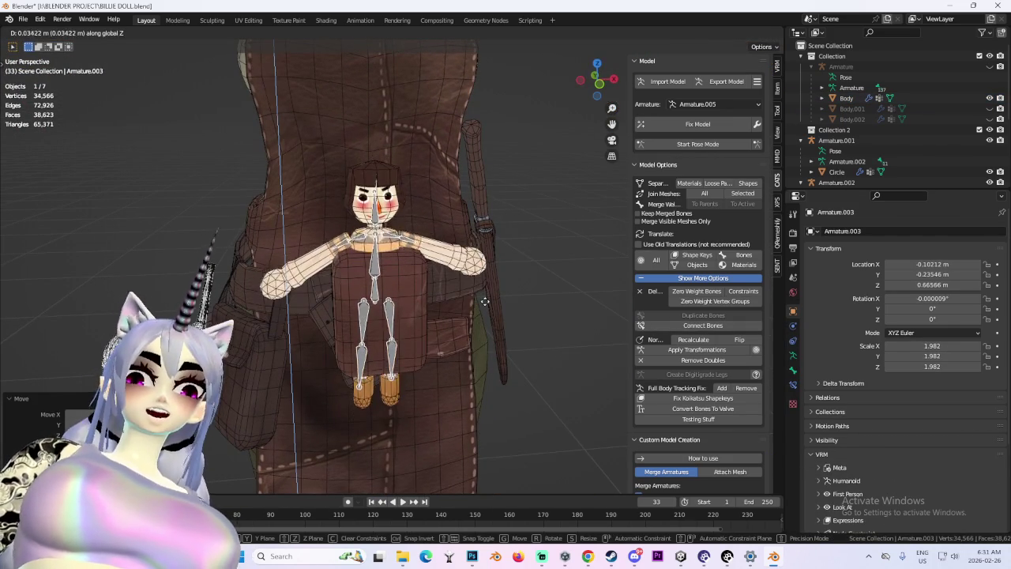
left_click(490, 298)
key("g")
key("x")
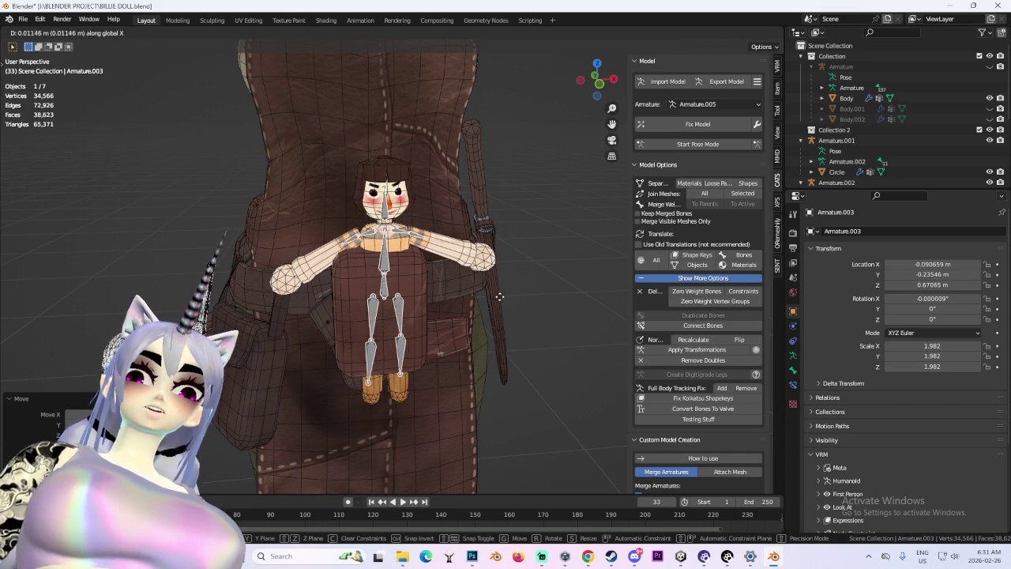
left_click(496, 296)
mouse_move(498, 303)
middle_mouse_down()
mouse_move(526, 360)
mouse_move(500, 364)
middle_mouse_up()
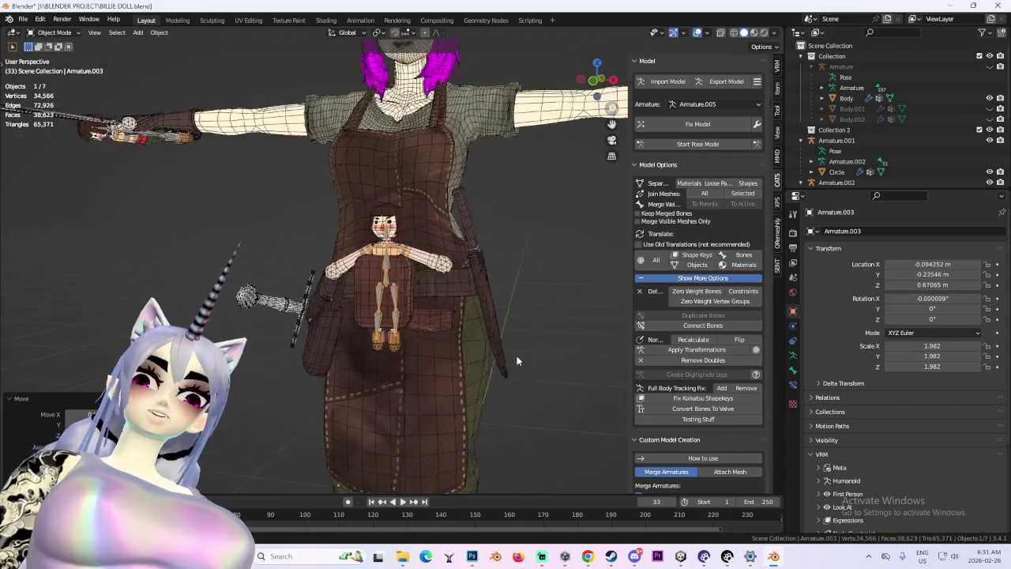
scroll(500, 364, "down", 2)
scroll(514, 360, "up", 2)
scroll(482, 359, "down", 2)
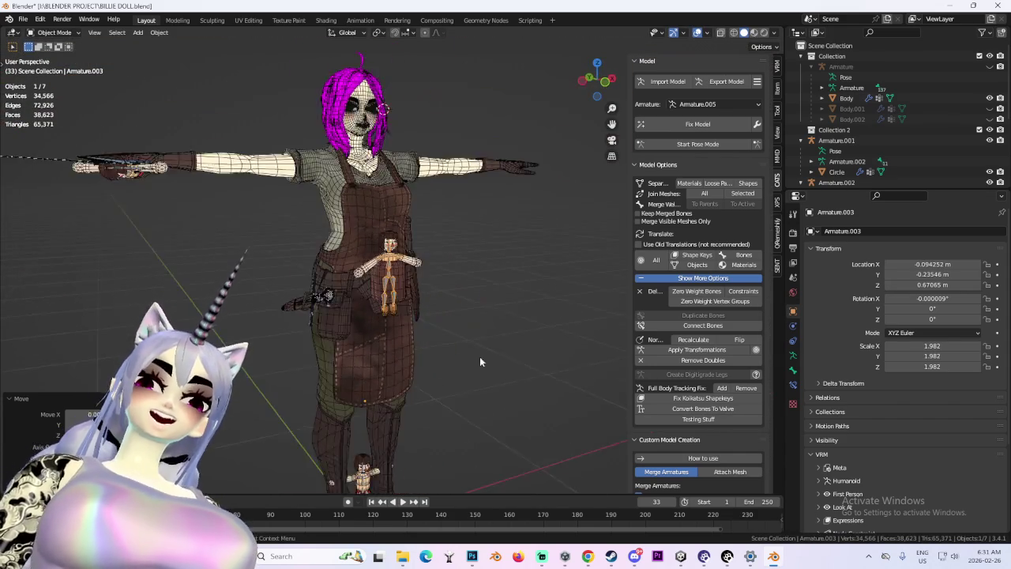
scroll(482, 362, "up", 3)
mouse_move(558, 361)
middle_mouse_down()
mouse_move(460, 339)
mouse_move(547, 330)
mouse_move(463, 326)
middle_mouse_up()
scroll(547, 330, "up", 2)
left_click_drag(462, 326, 451, 340)
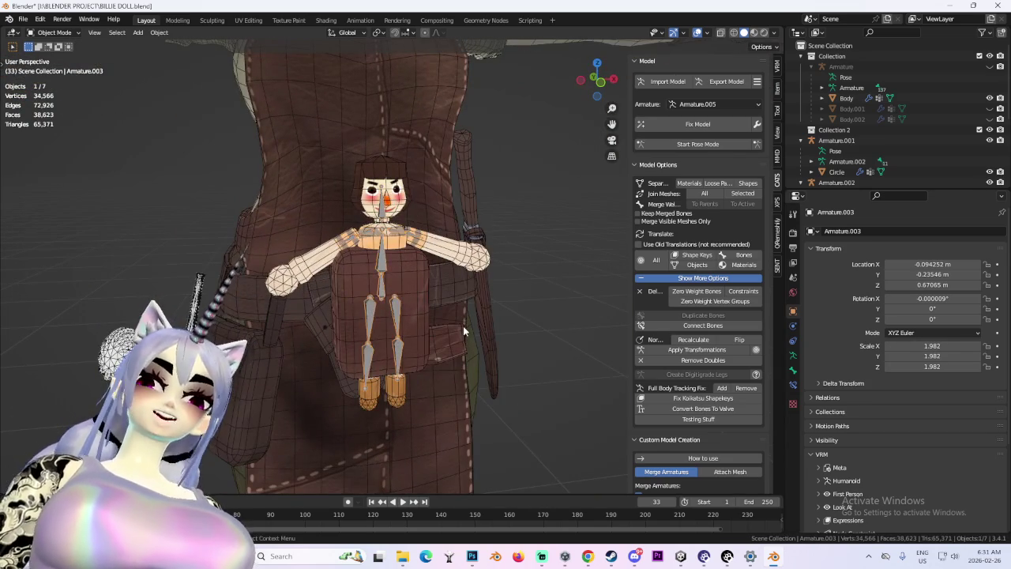
mouse_move(450, 340)
middle_mouse_down()
mouse_move(419, 366)
mouse_move(422, 325)
middle_mouse_up()
scroll(421, 325, "up", 3)
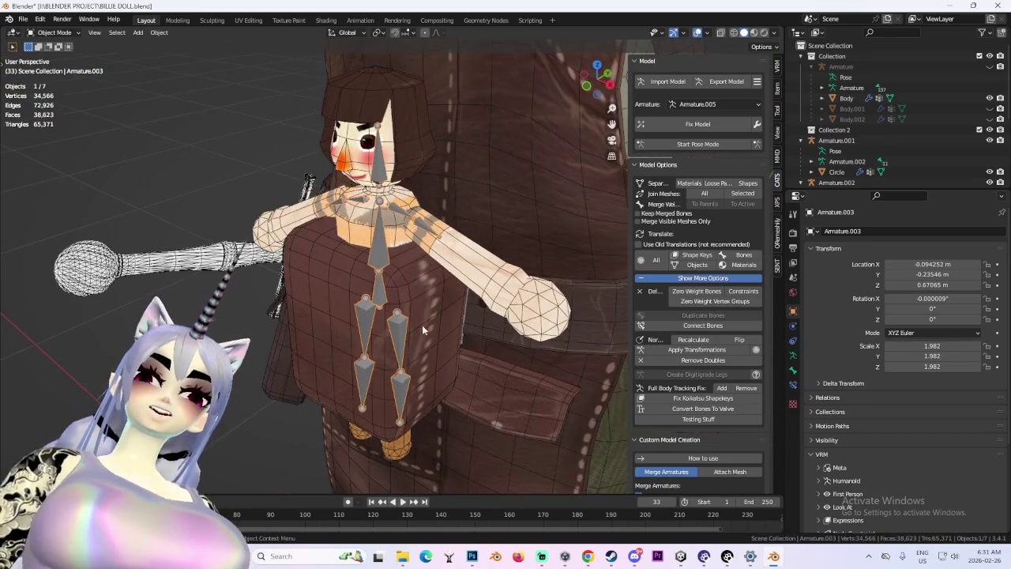
scroll(442, 320, "down", 1)
scroll(499, 314, "up", 2)
scroll(441, 311, "down", 2)
mouse_move(499, 320)
middle_mouse_down()
mouse_move(441, 311)
mouse_move(464, 314)
middle_mouse_up()
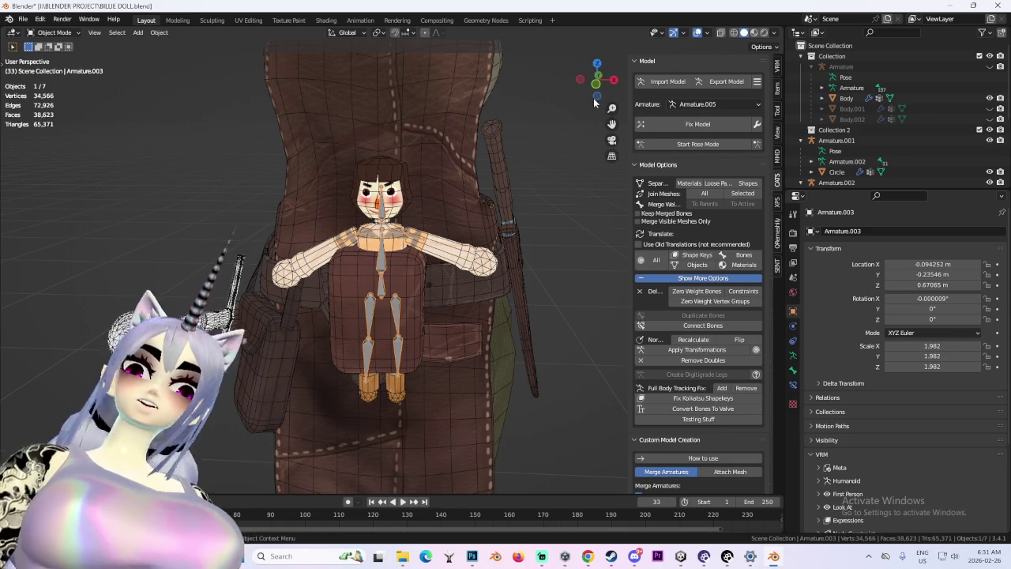
left_click(596, 82)
scroll(545, 229, "down", 4)
scroll(566, 266, "up", 4)
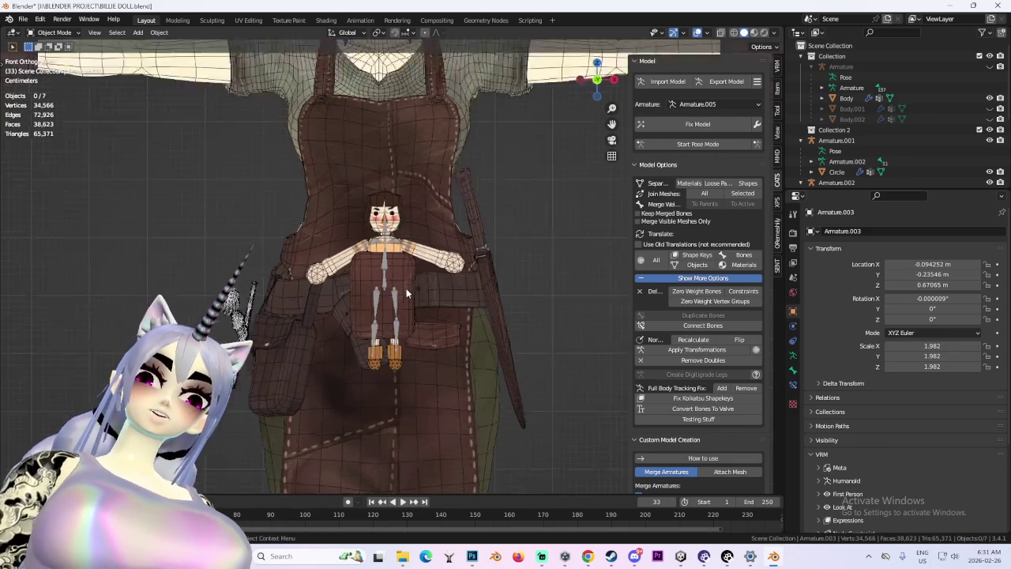
left_click(408, 263)
middle_click_drag(95, 93, 456, 295)
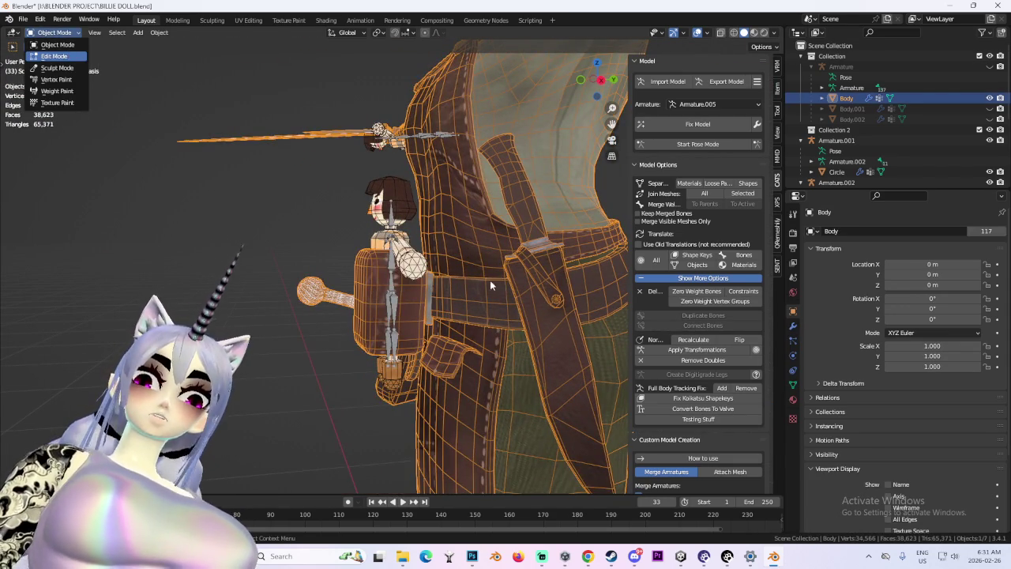
key("Tab")
left_click(52, 32)
key("Tab")
middle_click_drag(496, 294, 529, 313)
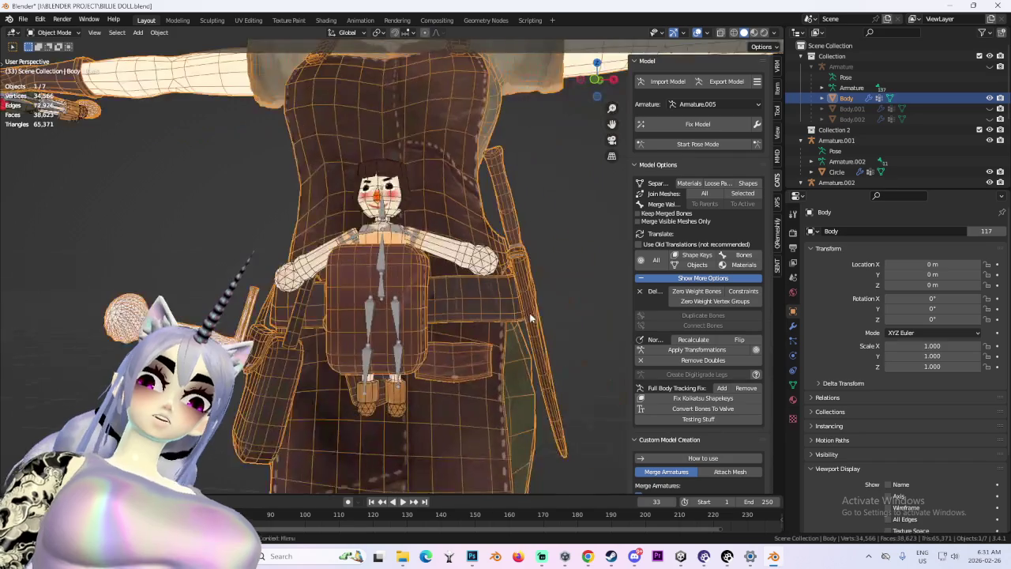
left_click(379, 300)
mouse_move(379, 300)
middle_mouse_down()
mouse_move(514, 282)
mouse_move(409, 284)
mouse_move(521, 305)
mouse_move(385, 267)
mouse_move(484, 282)
middle_mouse_up()
scroll(408, 280, "up", 3)
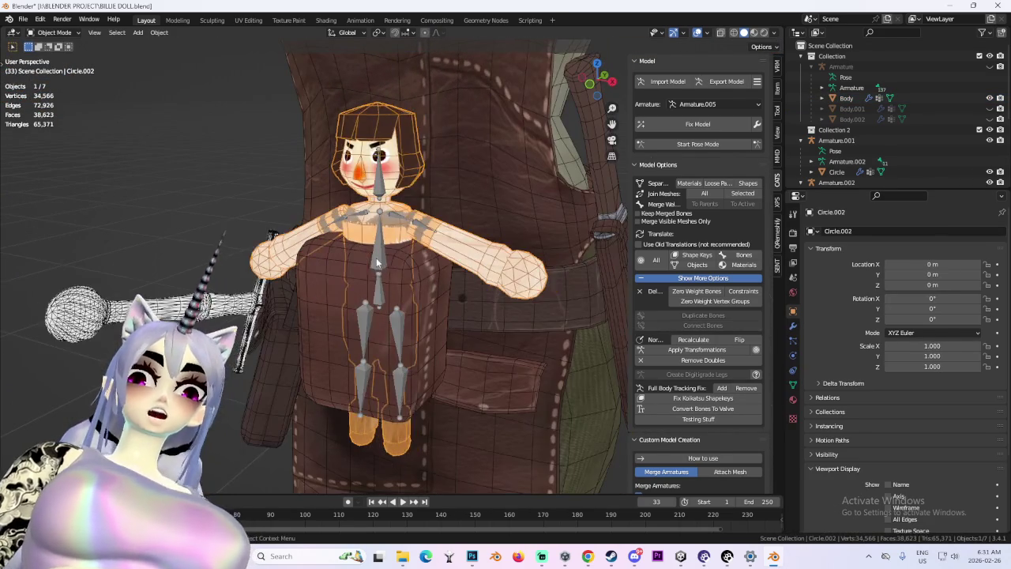
Select the doll armature, toggle Edit Mode and back, and frame it in view.
left_click(376, 300)
left_click(54, 32)
left_click(47, 58)
key("KP_Decimal")
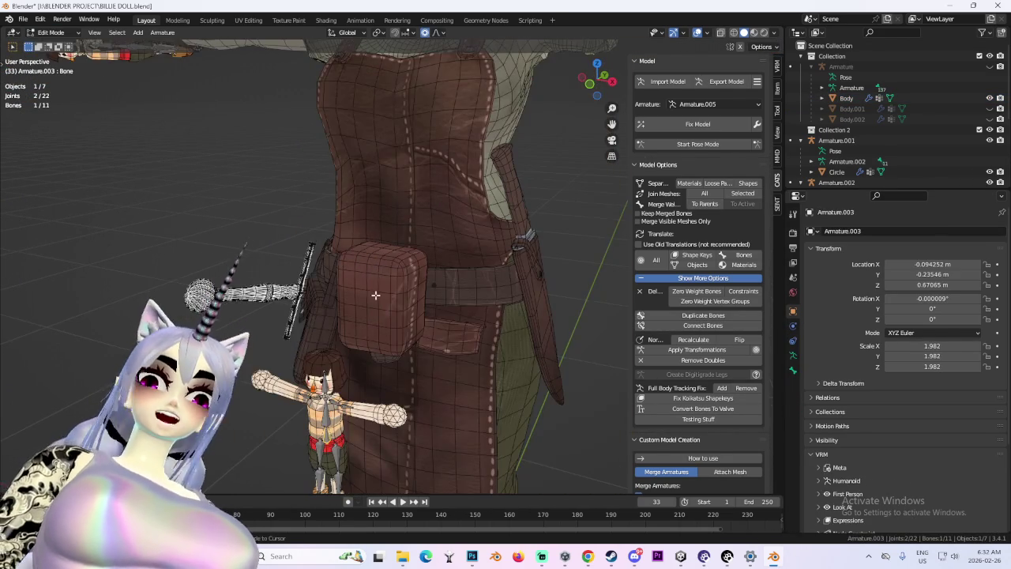
key("Tab")
key("KP_Decimal")
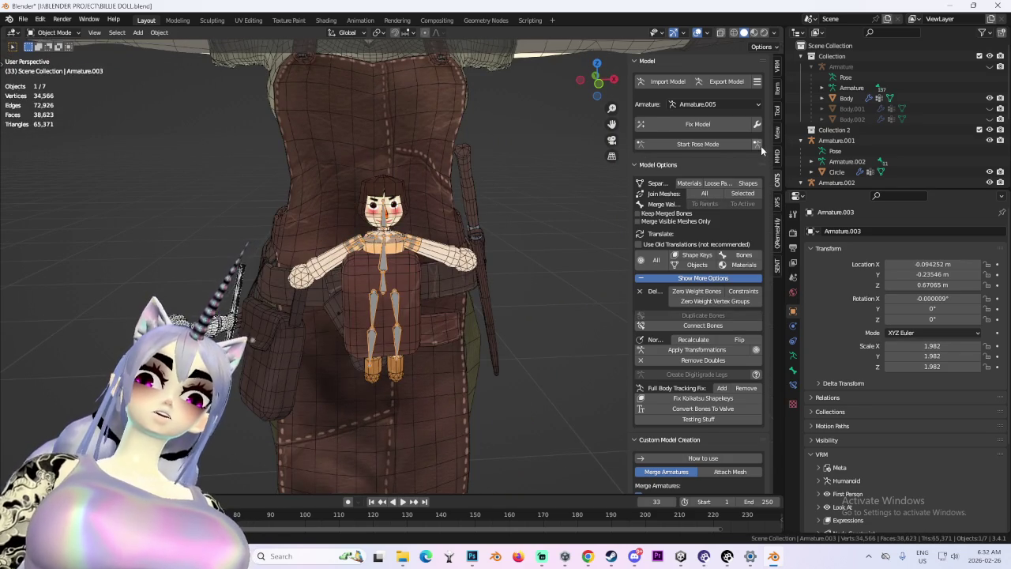
Apply the doll's current pose as its rest pose.
left_click(761, 145)
left_click(695, 165)
mouse_move(483, 331)
middle_mouse_down()
mouse_move(533, 310)
mouse_move(516, 309)
mouse_move(472, 217)
mouse_move(489, 239)
middle_mouse_up()
scroll(472, 216, "up", 3)
Try rotating a bone to swing the doll's arms, then cancel the rotation.
left_click(703, 145)
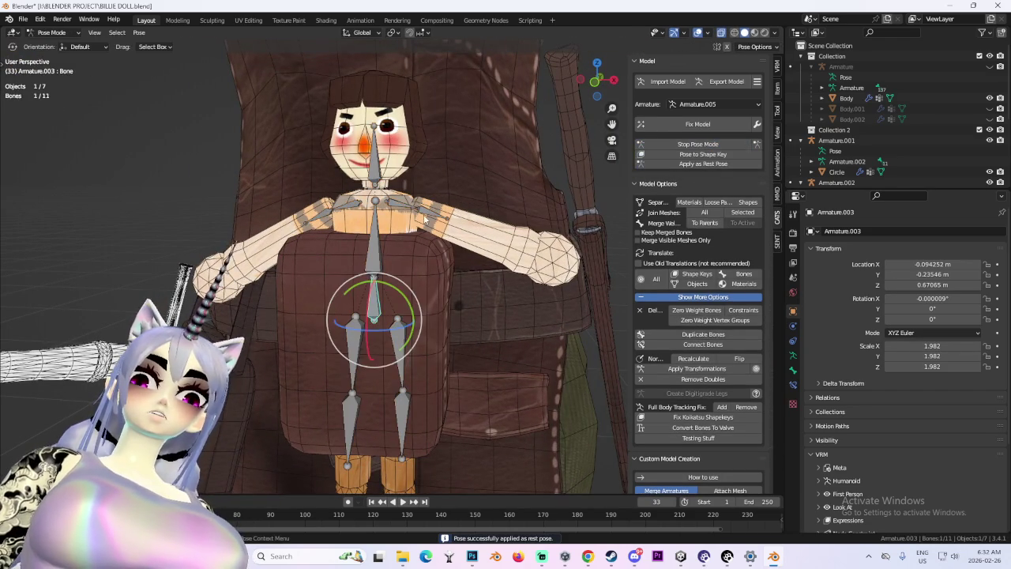
left_click_drag(425, 191, 436, 115)
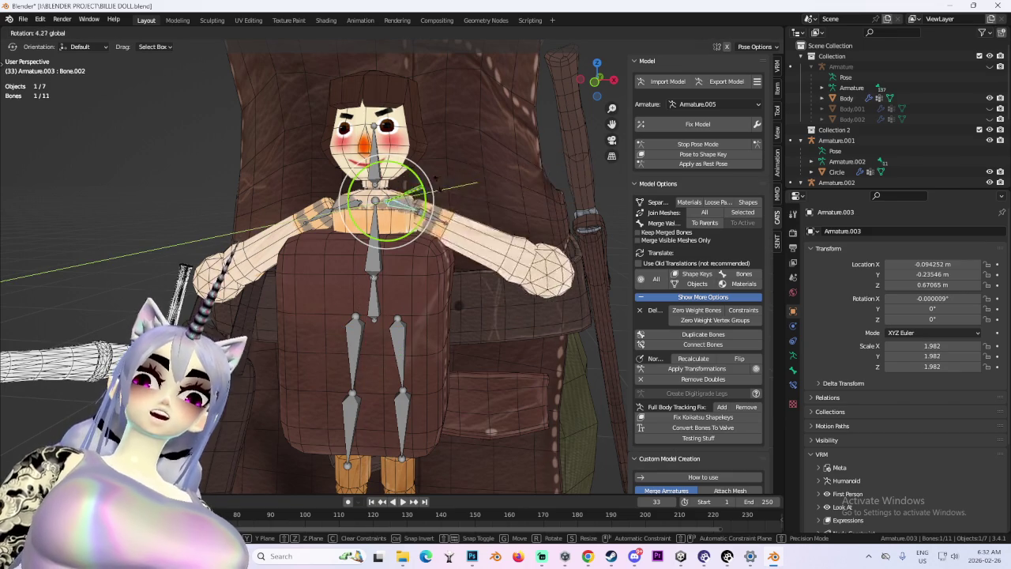
right_click(356, 202)
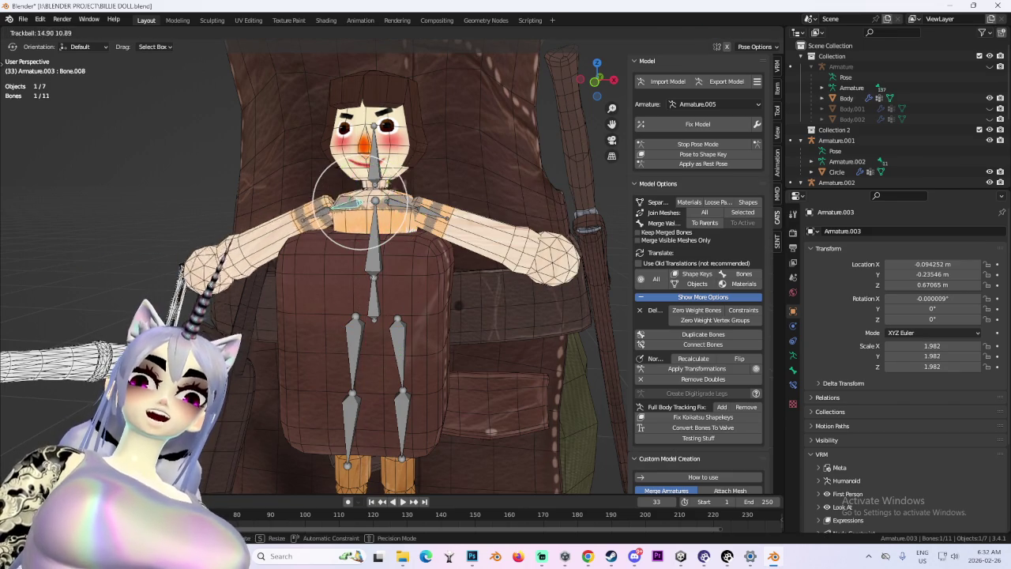
scroll(395, 261, "up", 2)
Select a lower-leg bone, try a Y-constrained rotation, then cancel it.
middle_click_drag(411, 332, 412, 205, "shift")
left_click(404, 268)
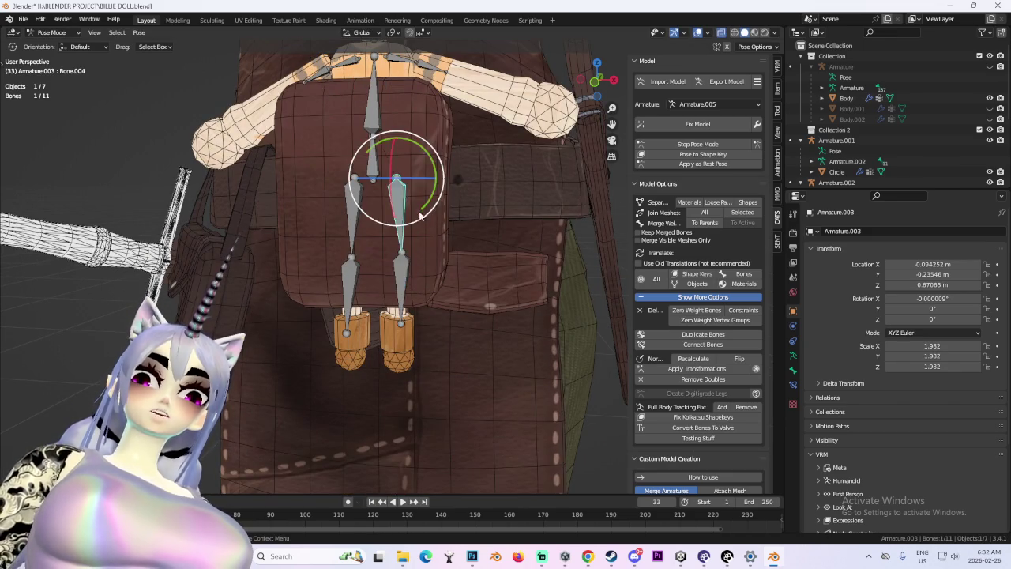
left_click_drag(421, 216, 432, 206)
key("r")
key("r")
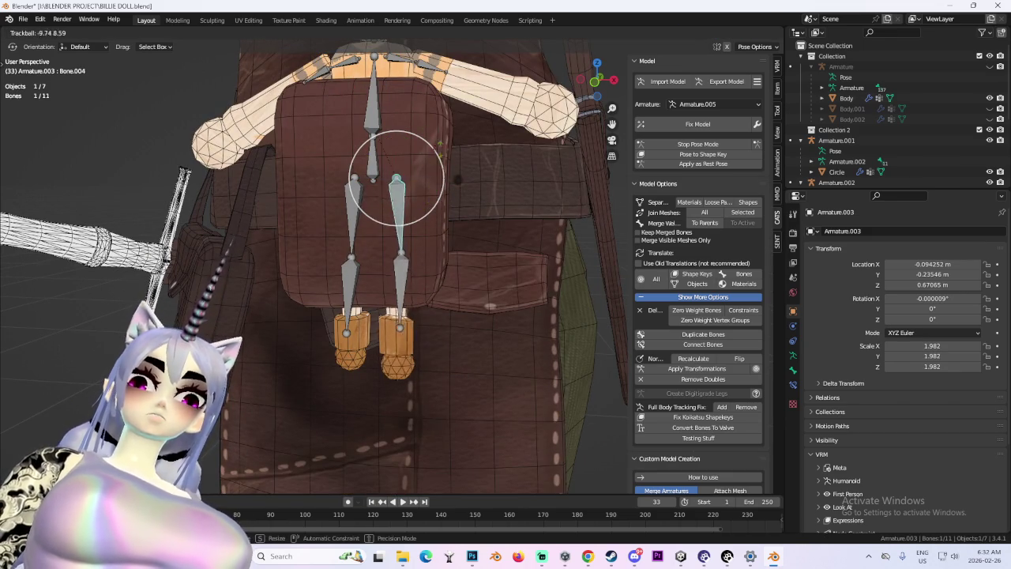
Tilt the doll's body bone slightly with a rotation around Y.
key("r")
key("y")
key("Escape")
mouse_move(380, 149)
middle_mouse_down()
mouse_move(437, 200)
mouse_move(427, 237)
middle_mouse_up()
key("r")
key("y")
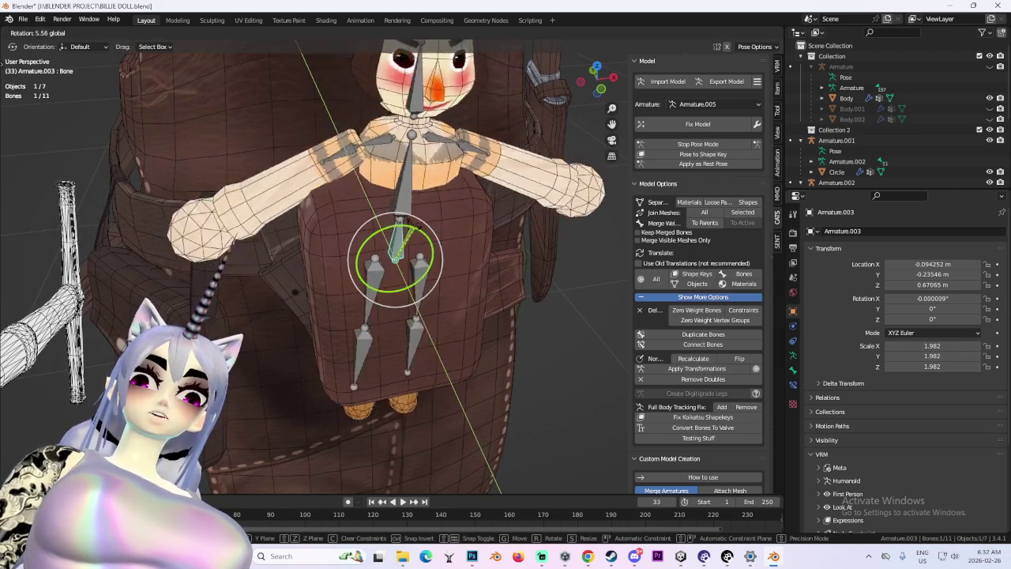
key("Escape")
middle_click_drag(474, 205, 504, 230)
scroll(504, 229, "down", 3)
scroll(442, 237, "up", 2)
middle_click_drag(443, 237, 411, 247)
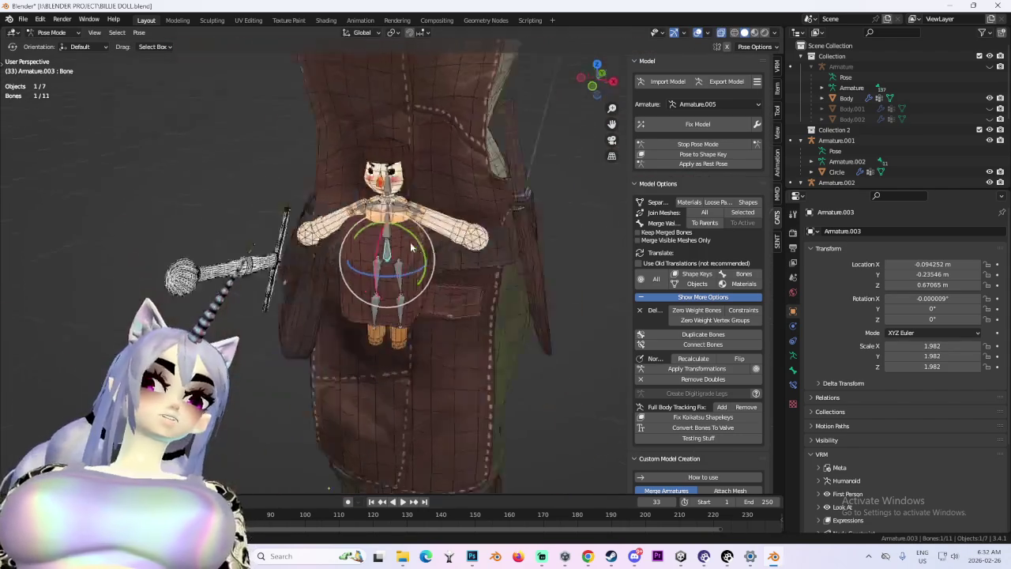
Deselect the posed bone and orbit around the whole character.
scroll(411, 247, "down", 2)
left_click(589, 262)
scroll(528, 252, "down", 2)
mouse_move(528, 252)
middle_mouse_down()
mouse_move(521, 265)
mouse_move(561, 262)
middle_mouse_up()
scroll(522, 276, "down", 2)
mouse_move(488, 292)
middle_mouse_down()
mouse_move(553, 237)
mouse_move(495, 292)
middle_mouse_up()
Hide viewport overlays and preview the posed doll in the pouch from several angles.
left_click(696, 32)
scroll(562, 270, "up", 2)
scroll(545, 313, "up", 3)
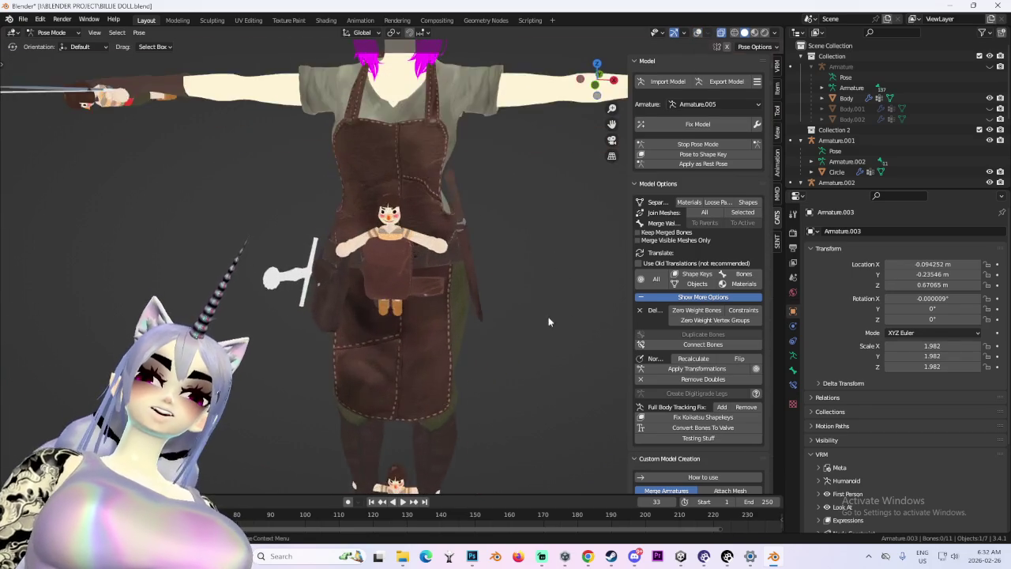
scroll(569, 316, "up", 3)
scroll(595, 310, "down", 2)
scroll(515, 308, "down", 2)
mouse_move(556, 312)
middle_mouse_down()
mouse_move(607, 313)
mouse_move(489, 313)
mouse_move(451, 296)
mouse_move(478, 303)
mouse_move(486, 322)
mouse_move(465, 319)
mouse_move(507, 319)
mouse_move(531, 290)
mouse_move(399, 304)
middle_mouse_up()
scroll(538, 302, "up", 2)
scroll(571, 306, "up", 2)
scroll(560, 299, "up", 2)
scroll(479, 303, "down", 3)
scroll(475, 303, "down", 1)
scroll(465, 320, "up", 4)
scroll(466, 320, "up", 3)
scroll(469, 296, "down", 2)
scroll(487, 300, "down", 3)
scroll(399, 304, "up", 2)
scroll(399, 304, "up", 3)
scroll(506, 267, "up", 2)
mouse_move(507, 267)
middle_mouse_down()
mouse_move(408, 270)
mouse_move(543, 275)
mouse_move(404, 287)
middle_mouse_up()
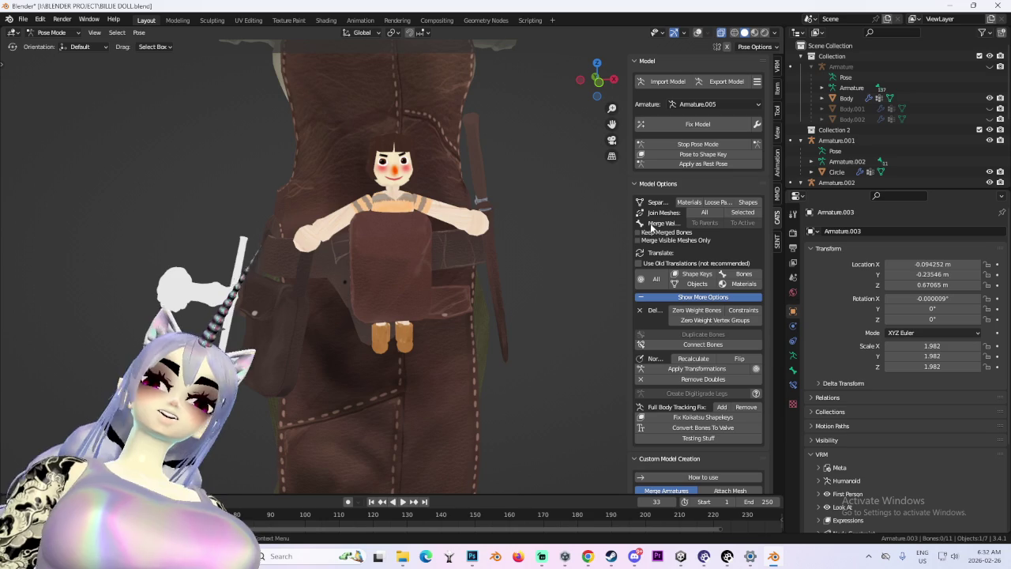
Restore overlays, deselect all bones, return to Object Mode and select the Body mesh.
left_click(695, 33)
key("alt+a")
left_click(56, 45)
left_click(440, 274)
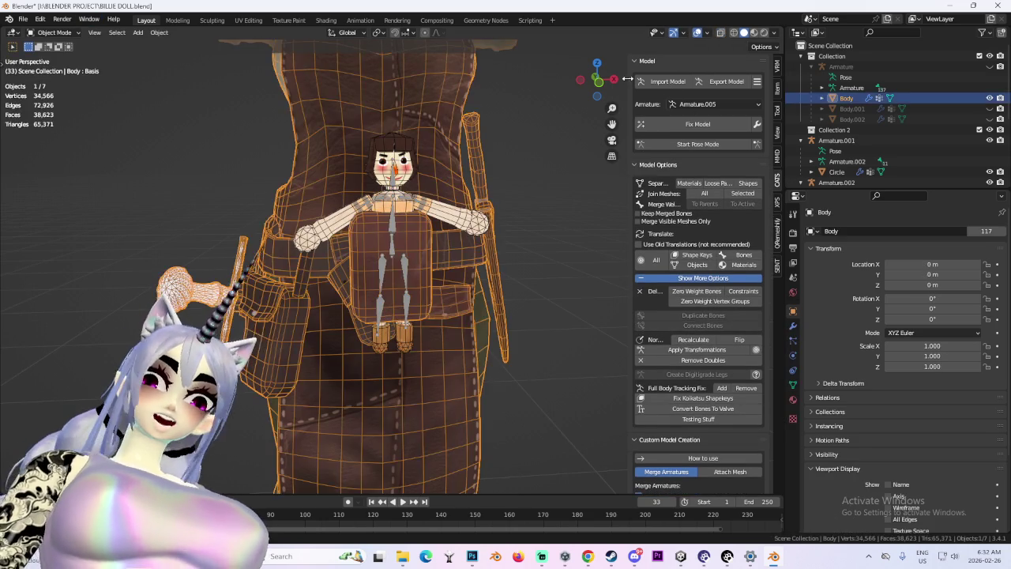
In Edit Mode on the Body mesh, try lowering the doll's lower-edge vertices along Z, then undo.
left_click(68, 58)
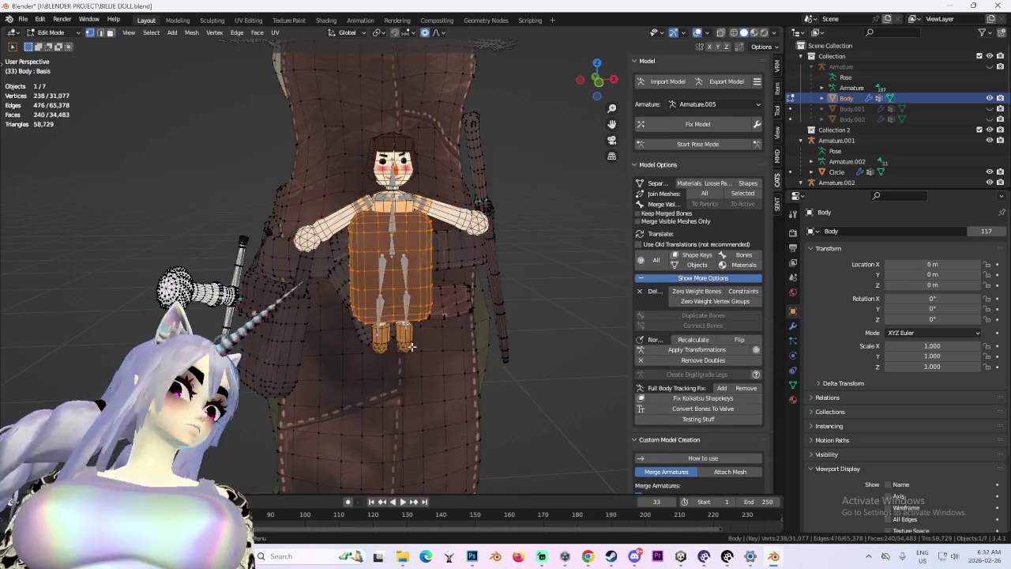
middle_click_drag(389, 379, 389, 294)
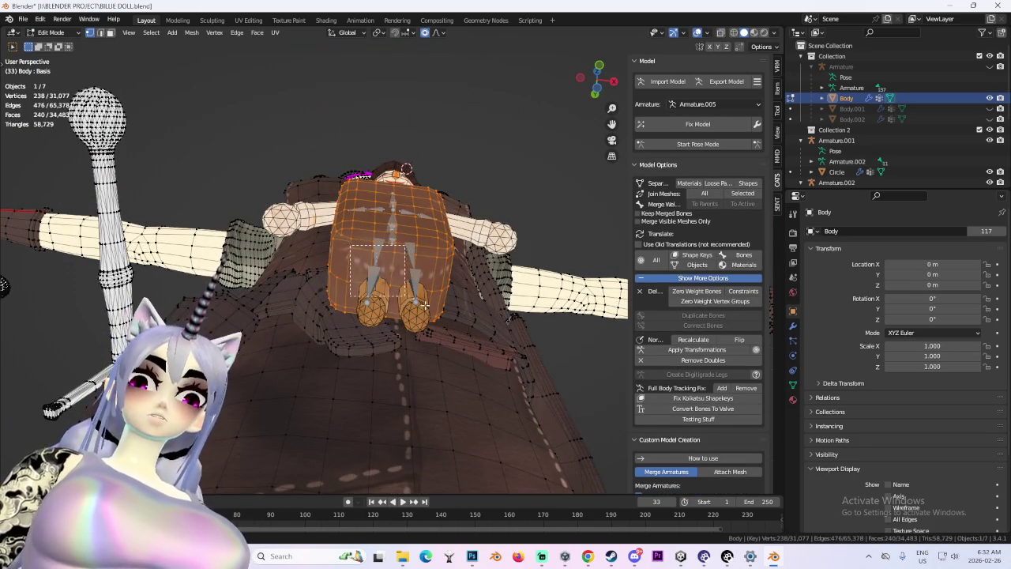
left_click_drag(434, 302, 435, 303)
middle_click_drag(435, 303, 459, 411)
key("g")
key("z")
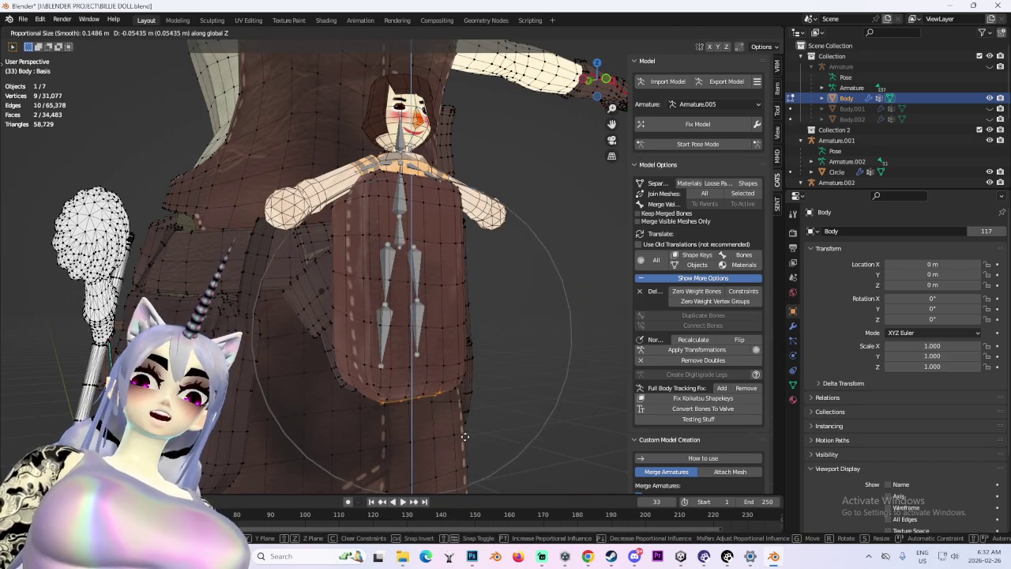
left_click(465, 448)
middle_click_drag(465, 449, 479, 415)
key("KP_1")
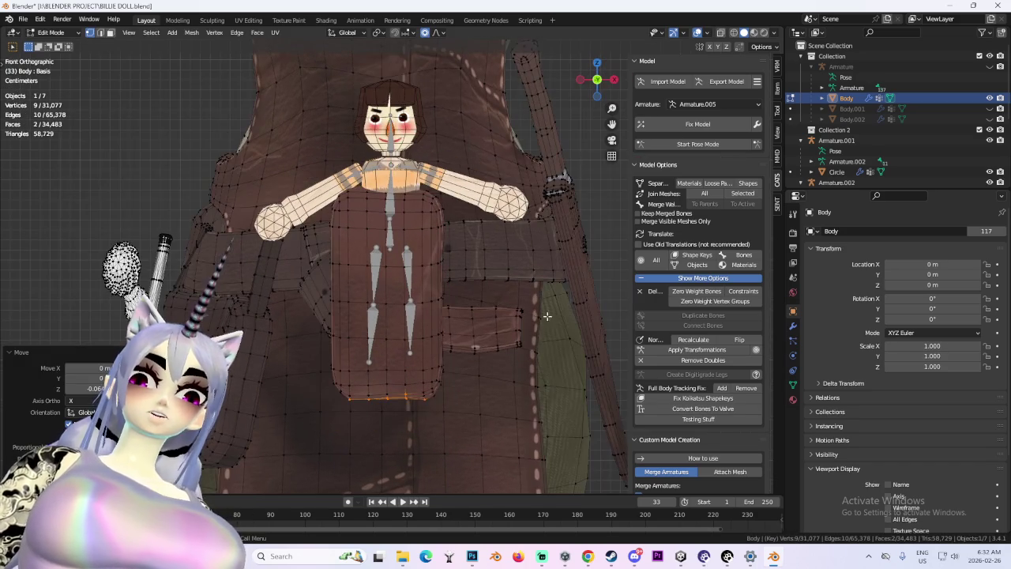
key("ctrl+z")
In wireframe, box-select part of the doll's body and extend it to the whole linked piece.
key("shift+z")
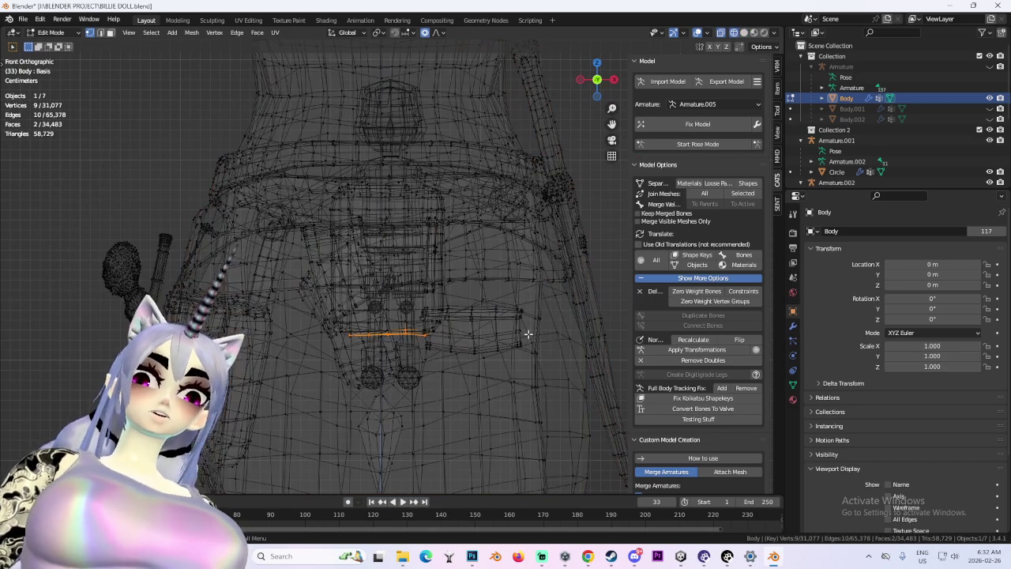
left_click_drag(508, 397, 301, 317)
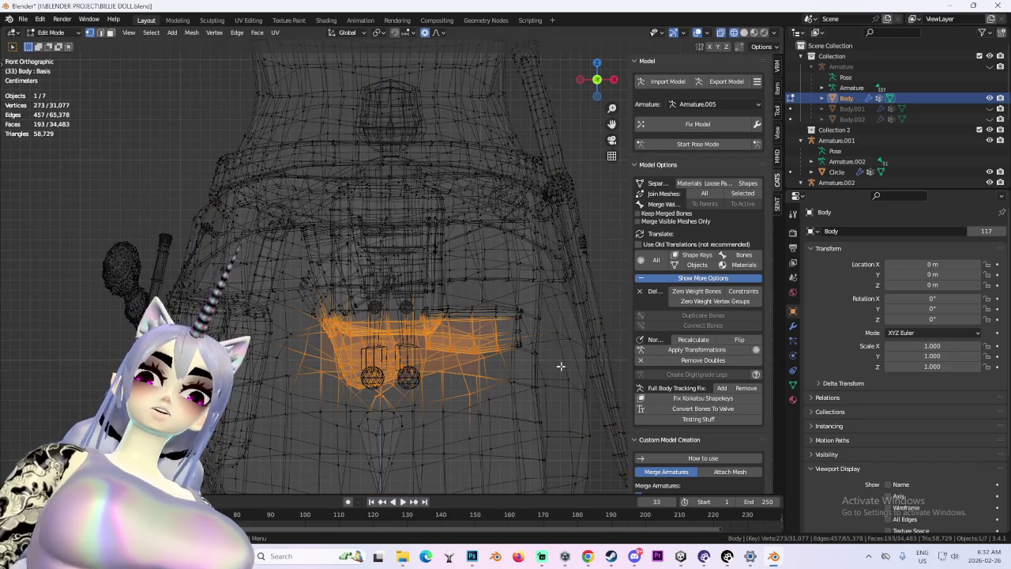
middle_click_drag(561, 365, 481, 341)
left_click_drag(446, 223, 478, 277)
middle_click_drag(478, 277, 442, 292)
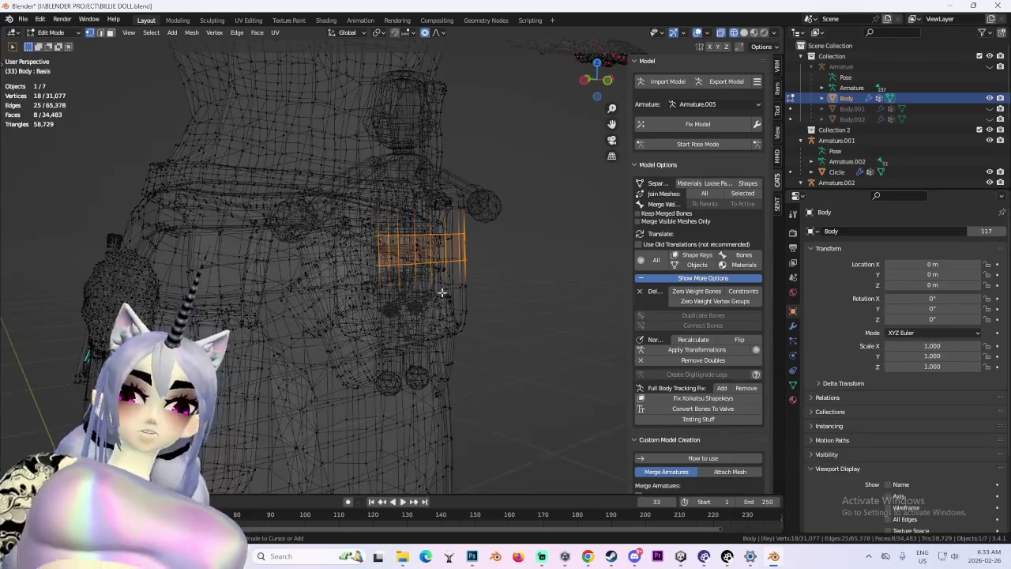
key("ctrl+l")
mouse_move(526, 295)
middle_mouse_down()
mouse_move(481, 295)
mouse_move(496, 289)
middle_mouse_up()
Separate the selected doll body into its own object, Body.003, and select it.
key("p")
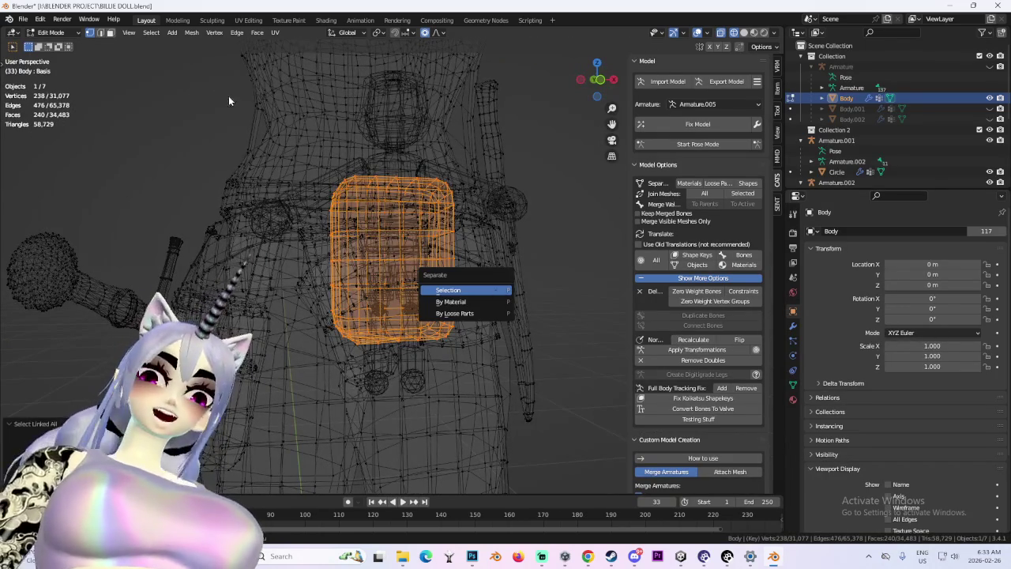
key("Return")
left_click(54, 32)
left_click(48, 41)
left_click(474, 188)
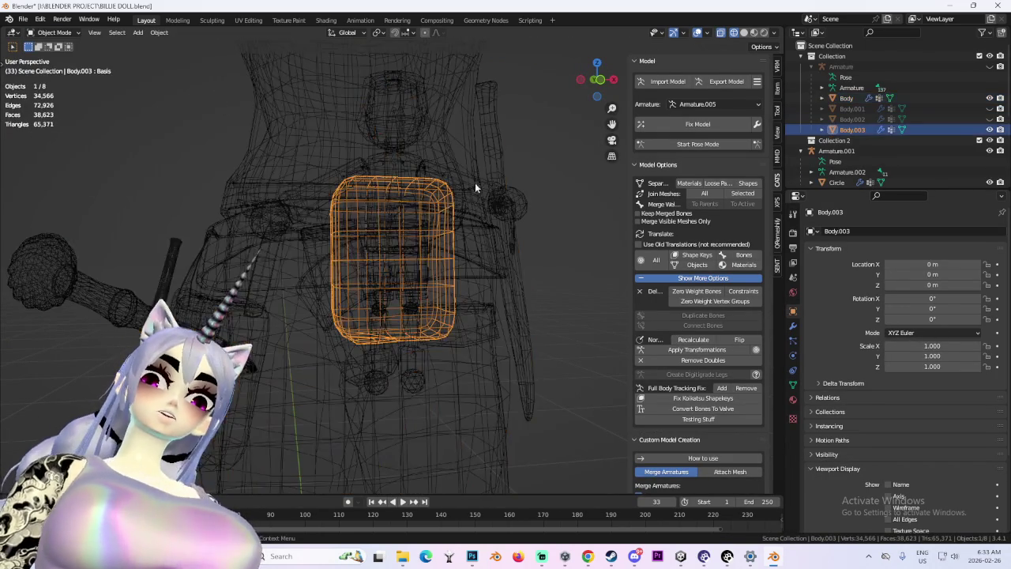
left_click(746, 38)
In Edit Mode, lower the bottom band of Body.003 about 0.06 m along Z.
left_click(53, 32)
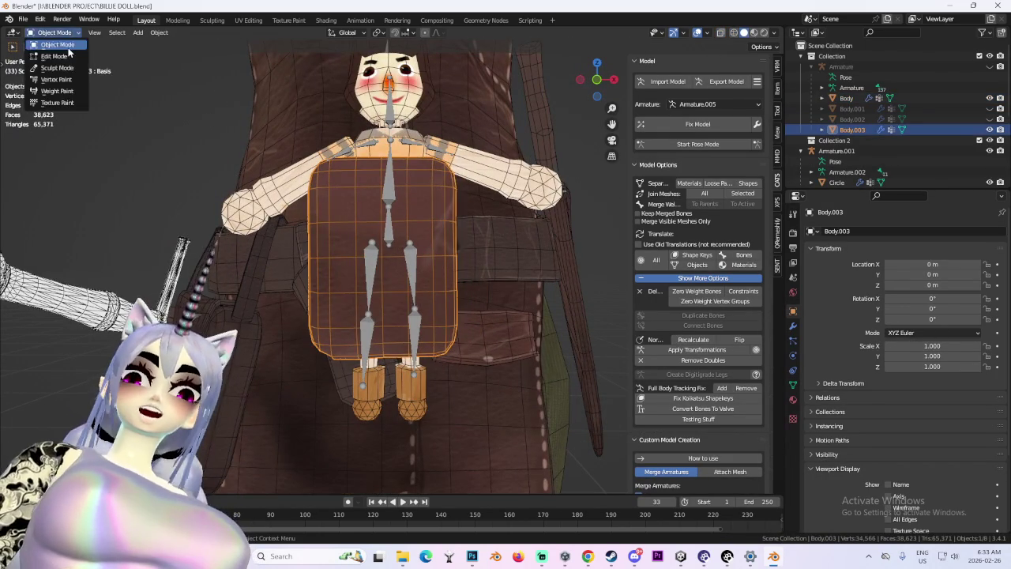
left_click(48, 52)
left_click(596, 80)
key("shift+z")
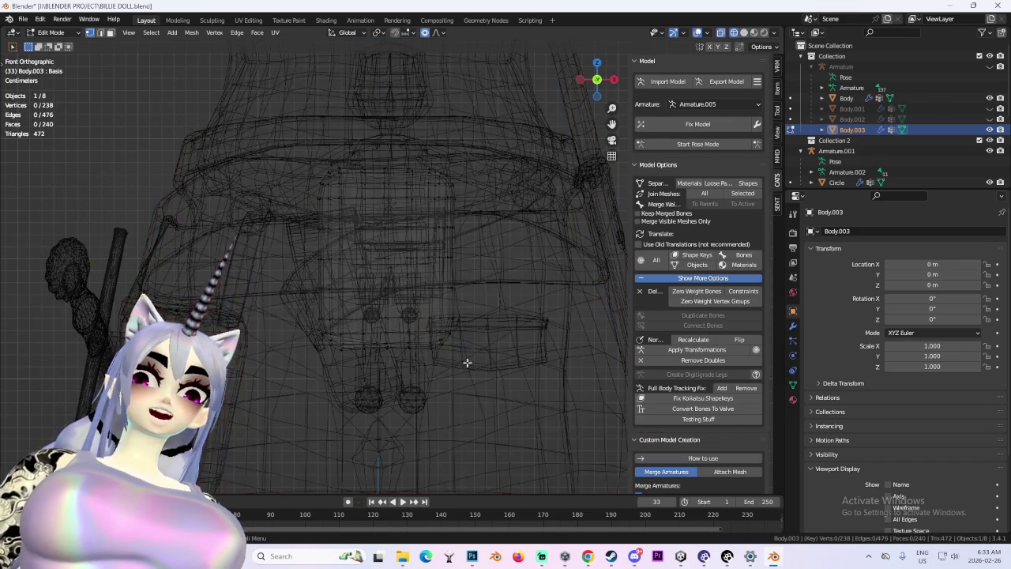
left_click_drag(230, 395, 523, 296)
key("g")
key("z")
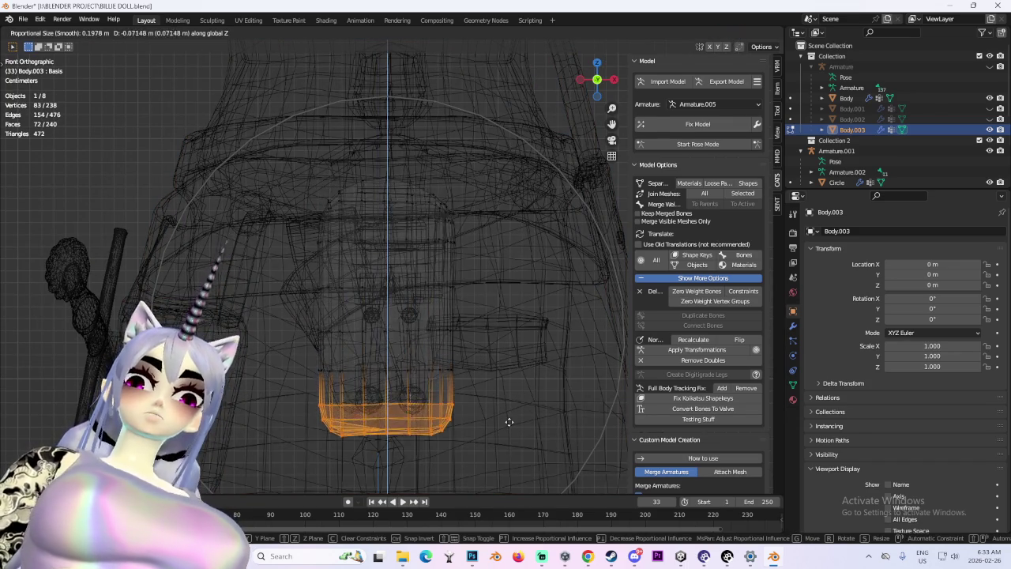
left_click(520, 407)
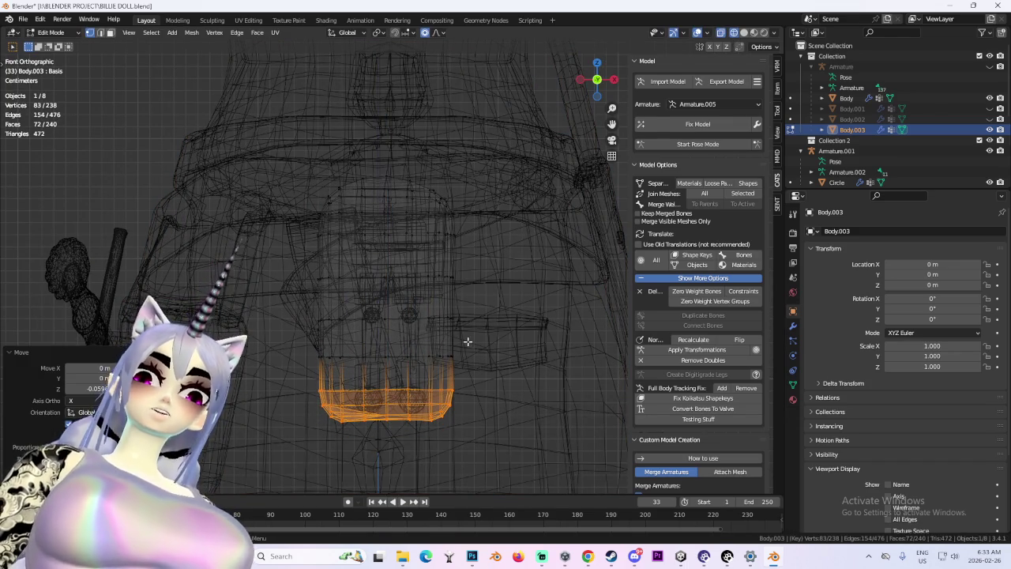
Return to solid shading, deselect, inspect the reshaped body and go back to Object Mode.
key("shift+z")
key("alt+a")
scroll(508, 282, "down", 2)
mouse_move(585, 226)
middle_mouse_down()
mouse_move(554, 257)
mouse_move(463, 260)
mouse_move(560, 260)
mouse_move(514, 260)
mouse_move(517, 280)
mouse_move(423, 94)
middle_mouse_up()
key("ctrl+z")
left_click(63, 44)
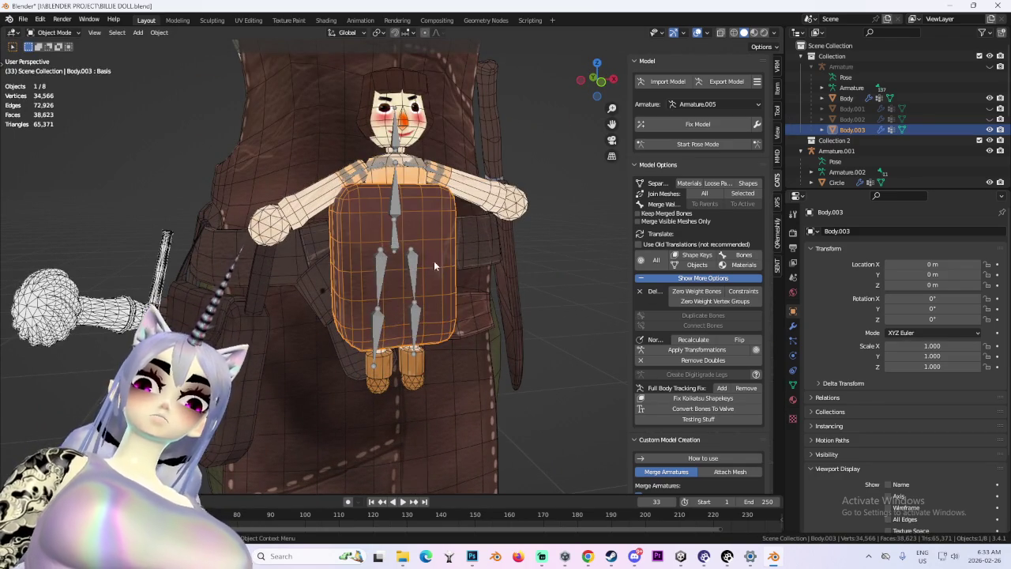
From a front view, nudge the doll armature slightly sideways along X.
left_click(607, 91)
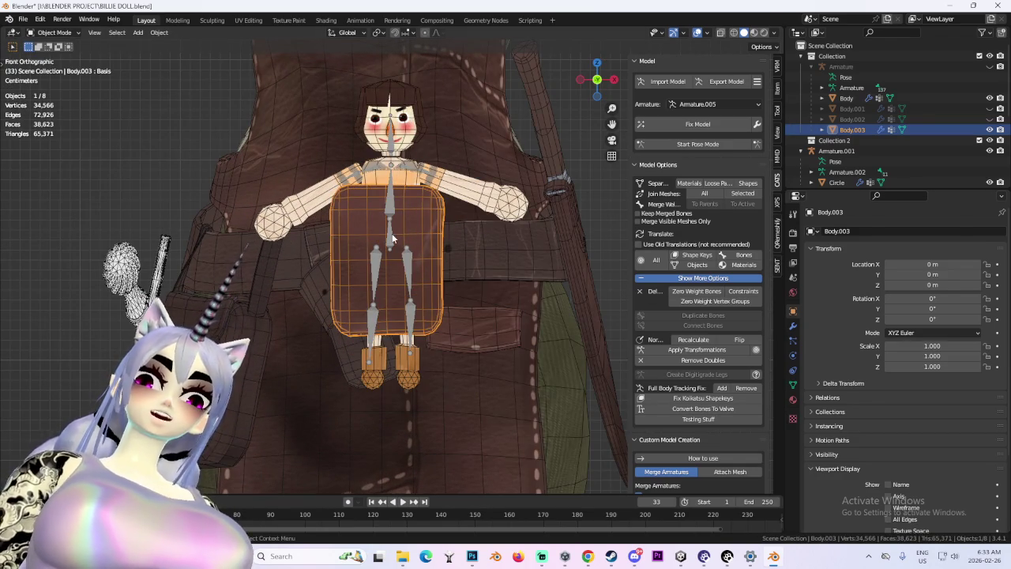
left_click(391, 237)
key("g")
key("x")
left_click(385, 235)
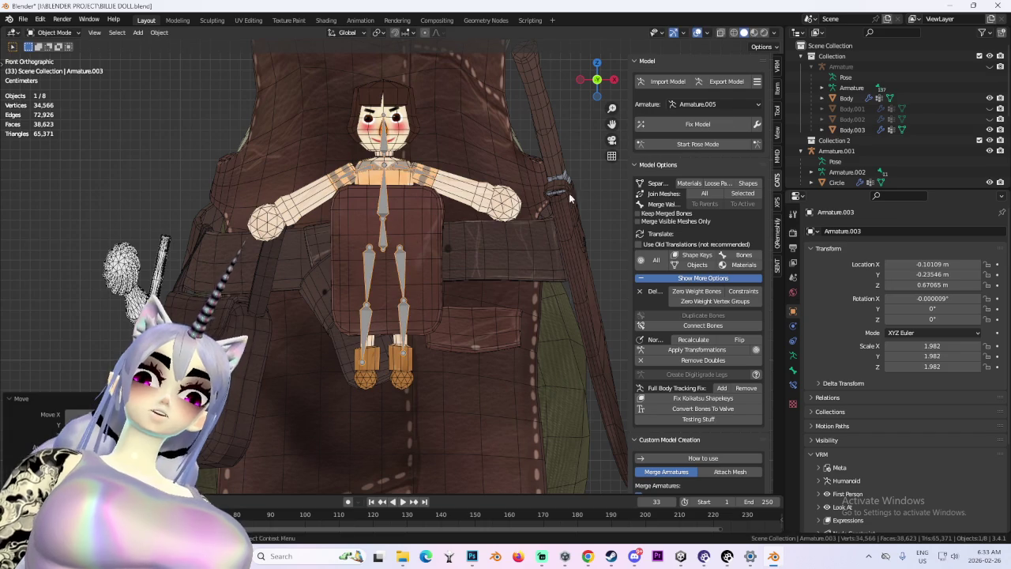
In Pose Mode, scale the doll's hip bone along Z.
left_click(685, 139)
key("s")
key("z")
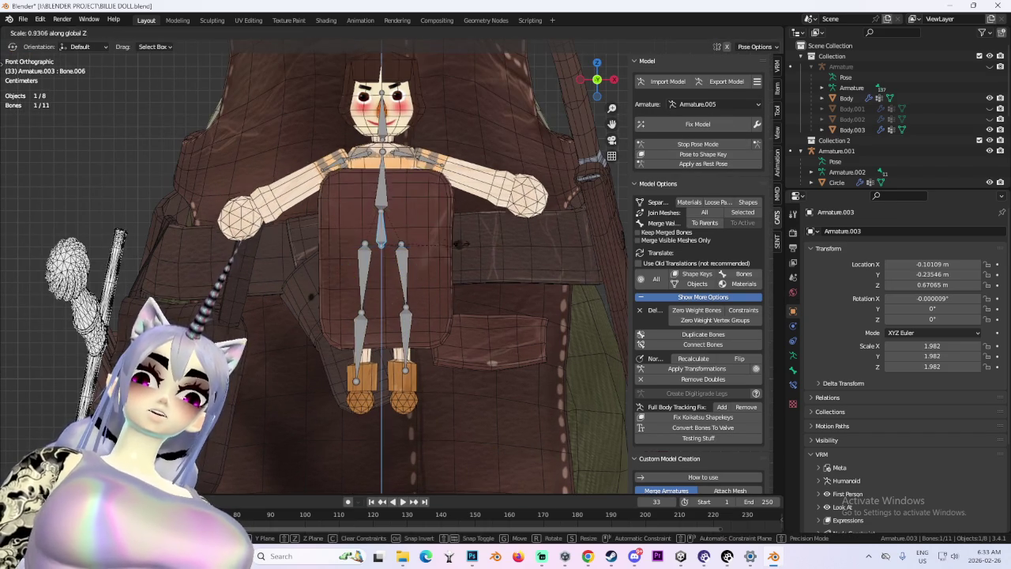
key("shift+z")
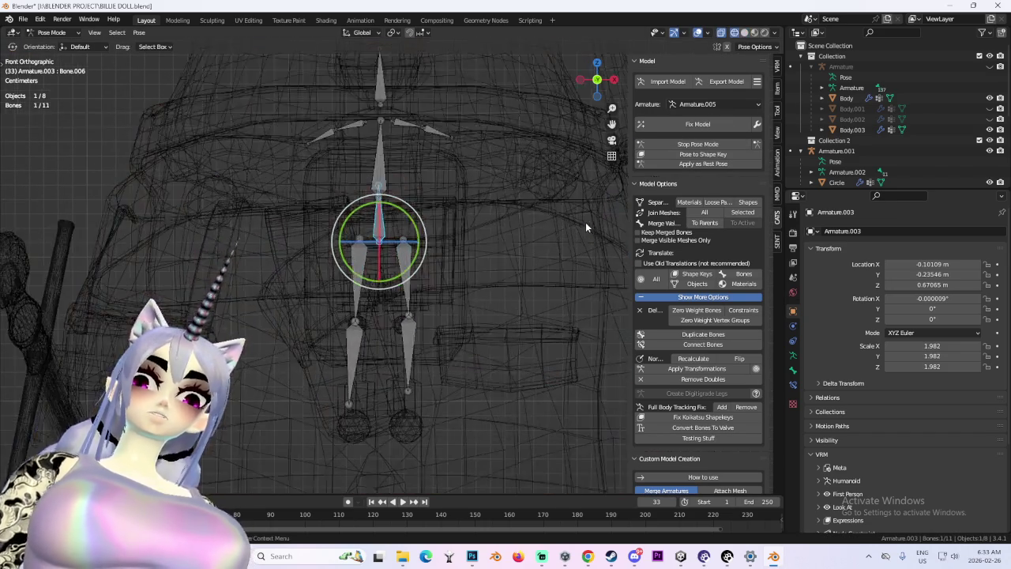
left_click(542, 233)
Shorten the doll's two upper leg bones by scaling them along Z.
left_click(410, 275)
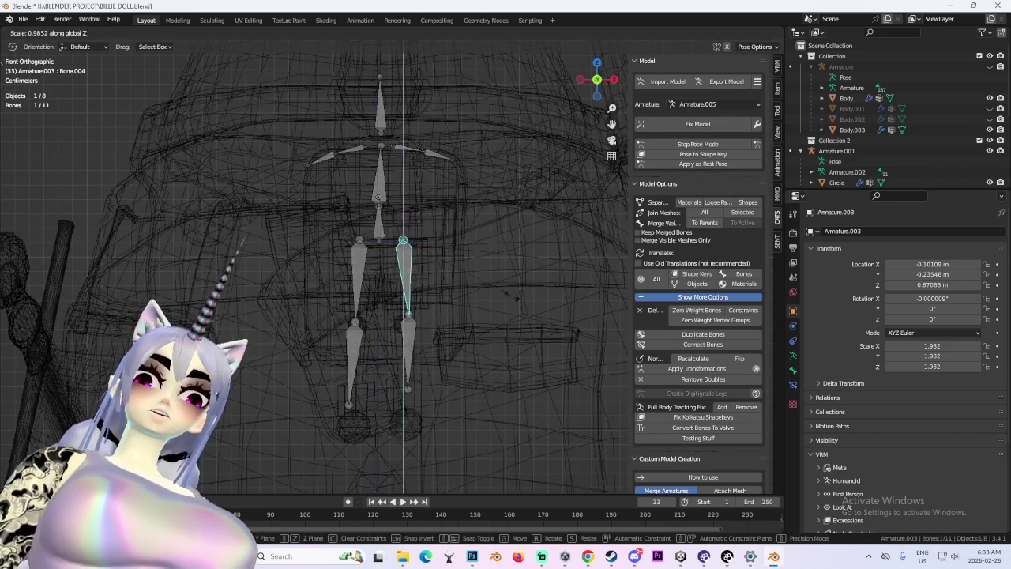
key("s")
key("z")
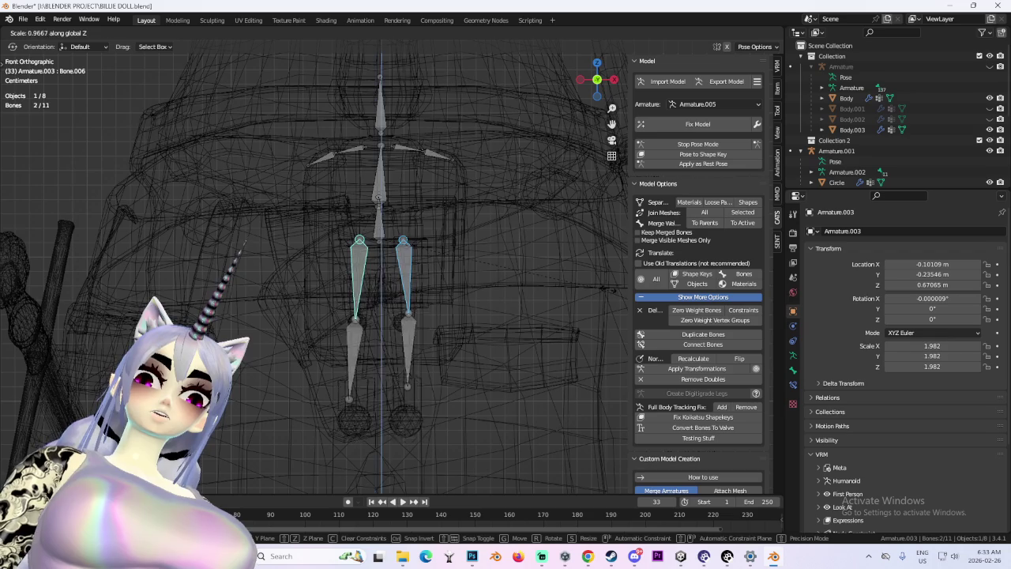
left_click(525, 265)
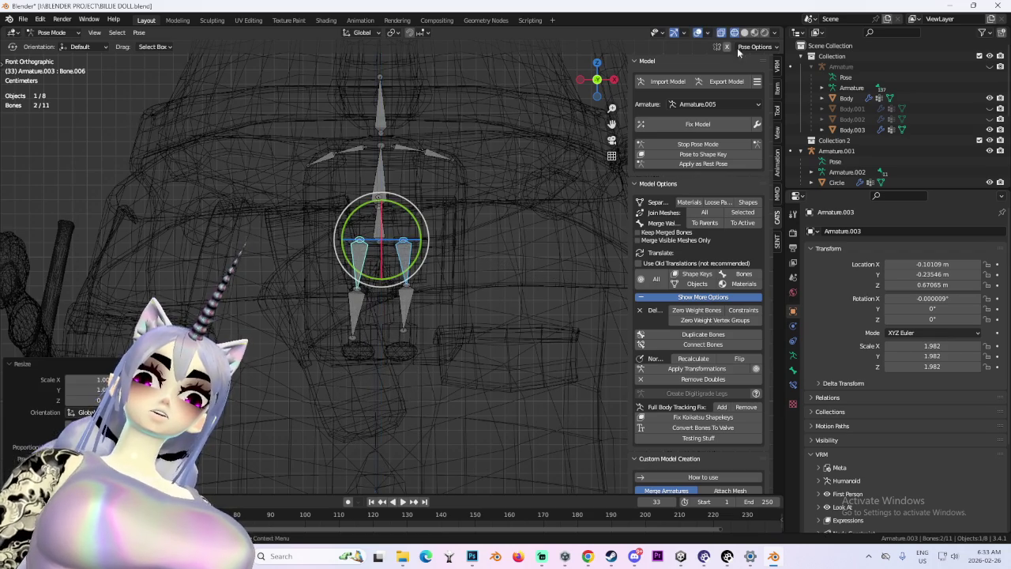
key("shift+z")
key("g")
key("Escape")
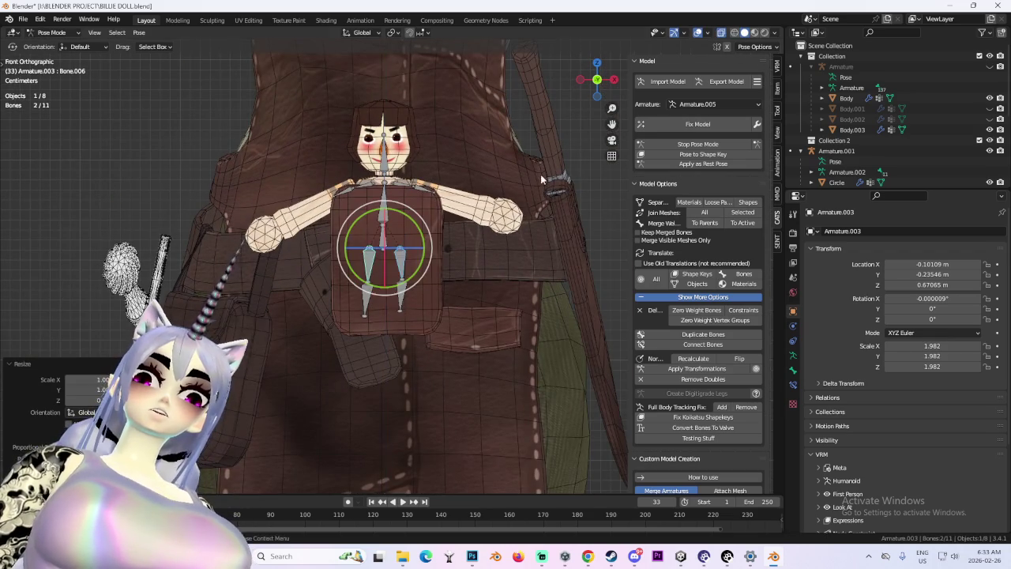
Undo the accidental leg bone move and select the doll's root bone.
key("ctrl+z")
left_click(380, 250)
middle_click_drag(380, 249, 490, 254)
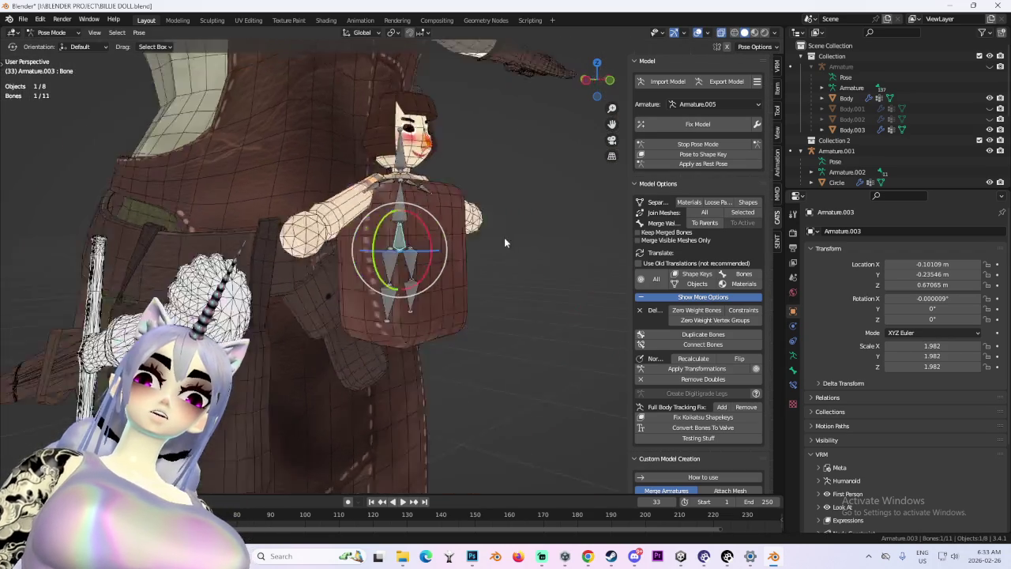
scroll(505, 260, "down", 3)
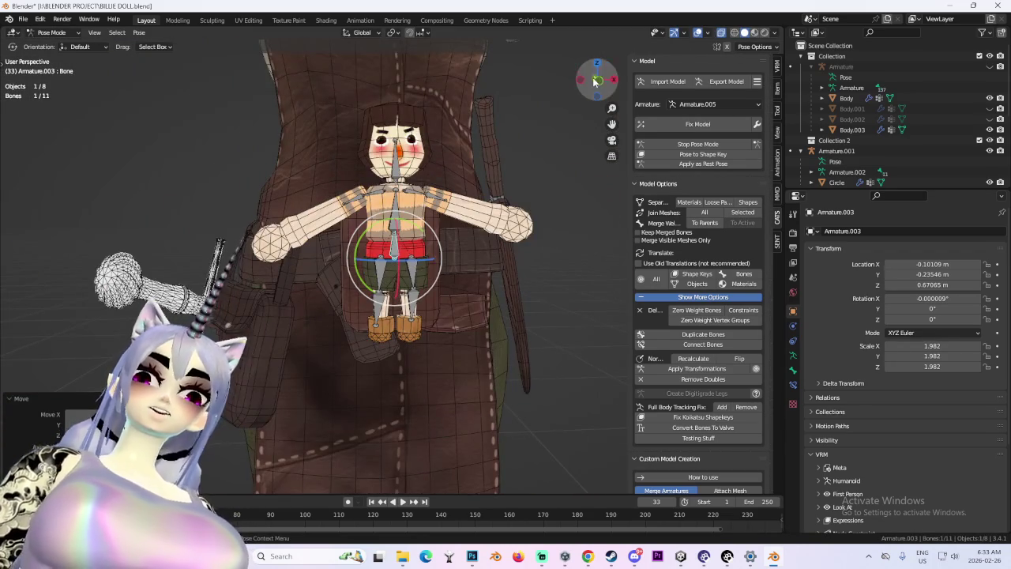
left_click_drag(595, 82, 441, 242)
key("KP_1")
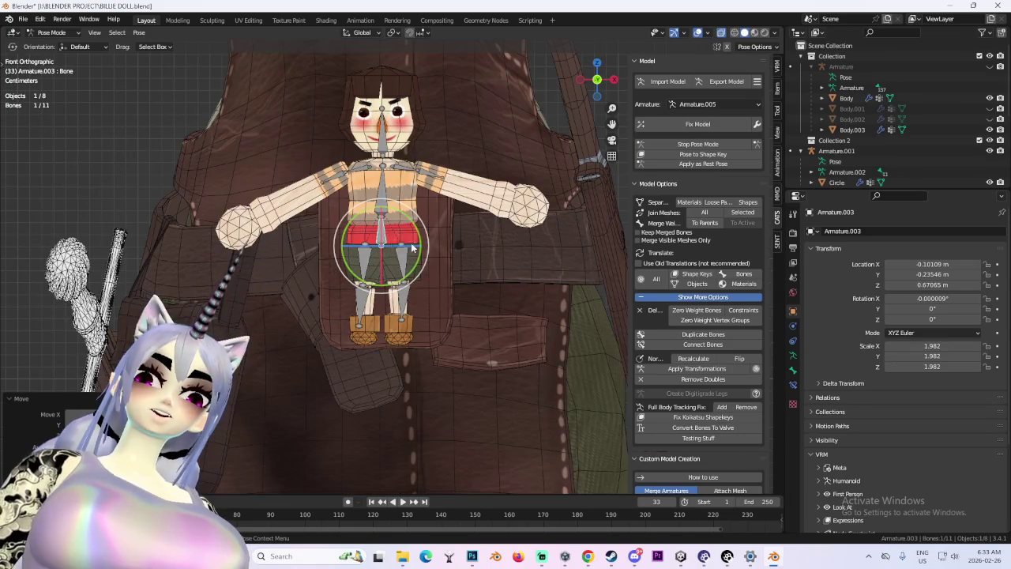
middle_click_drag(461, 249, 430, 246)
Move the root bone along Y to centre the doll in front of the pouch's front panel.
key("g")
key("y")
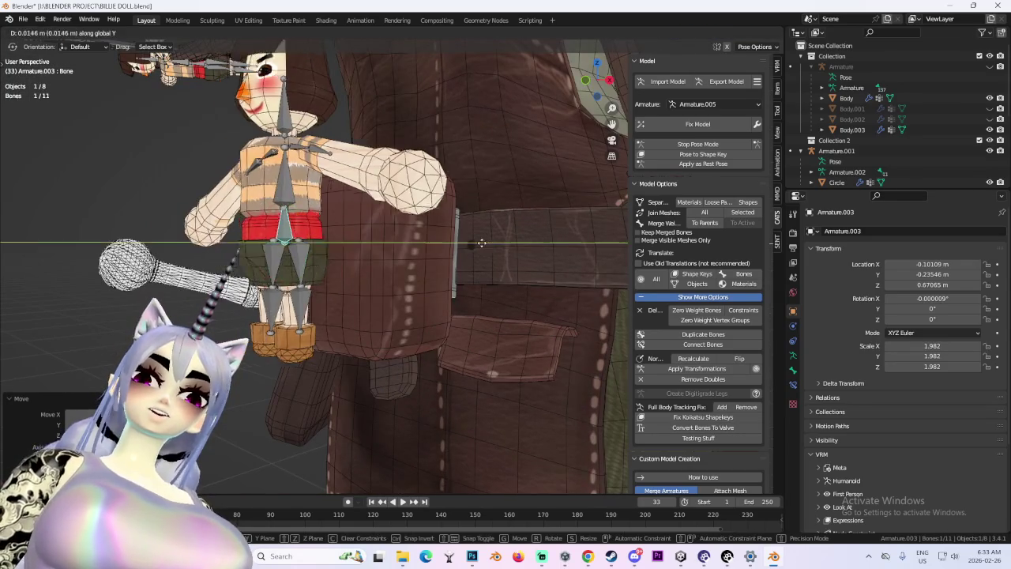
left_click(459, 271)
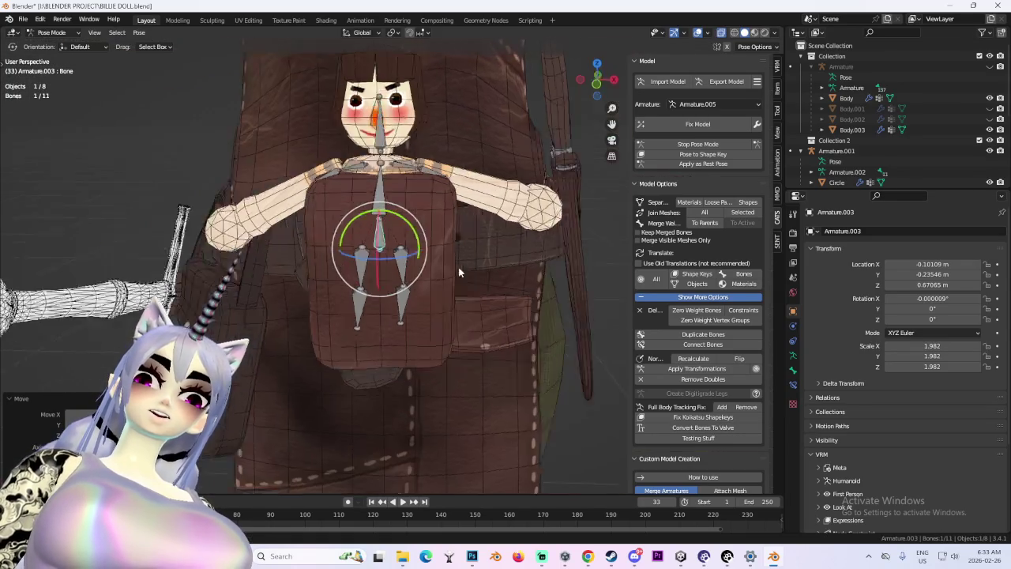
middle_click_drag(459, 271, 434, 149)
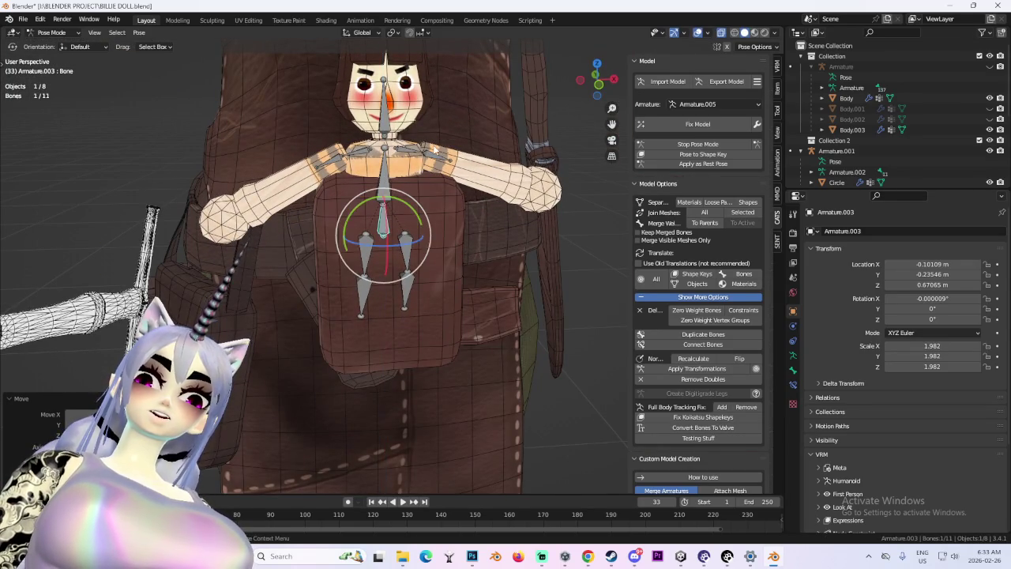
Scale both arm bones down to about 0.76 to shorten the doll's arms.
key("s")
left_click(365, 176)
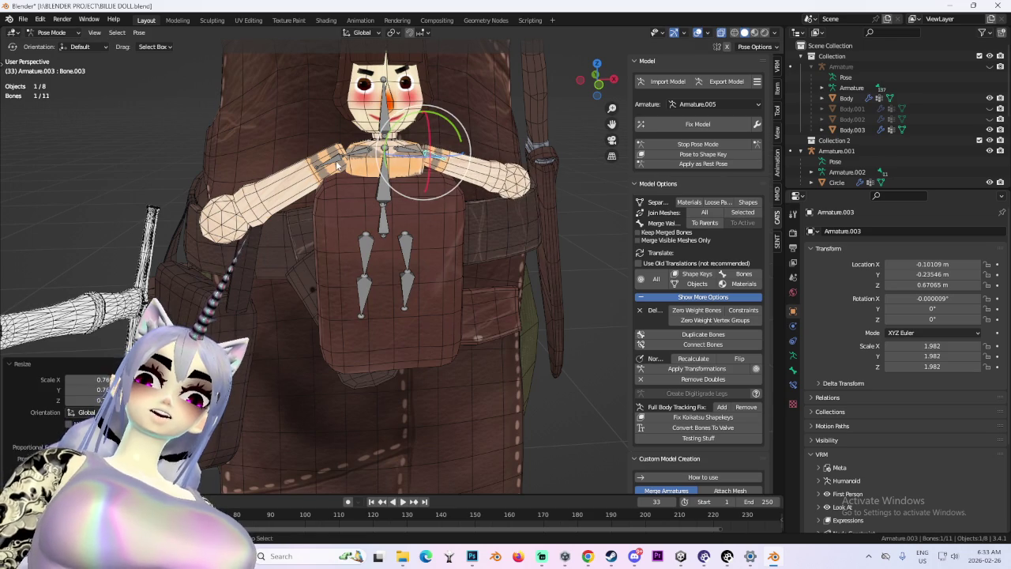
left_click(443, 157, "shift")
key("s")
left_click(513, 193)
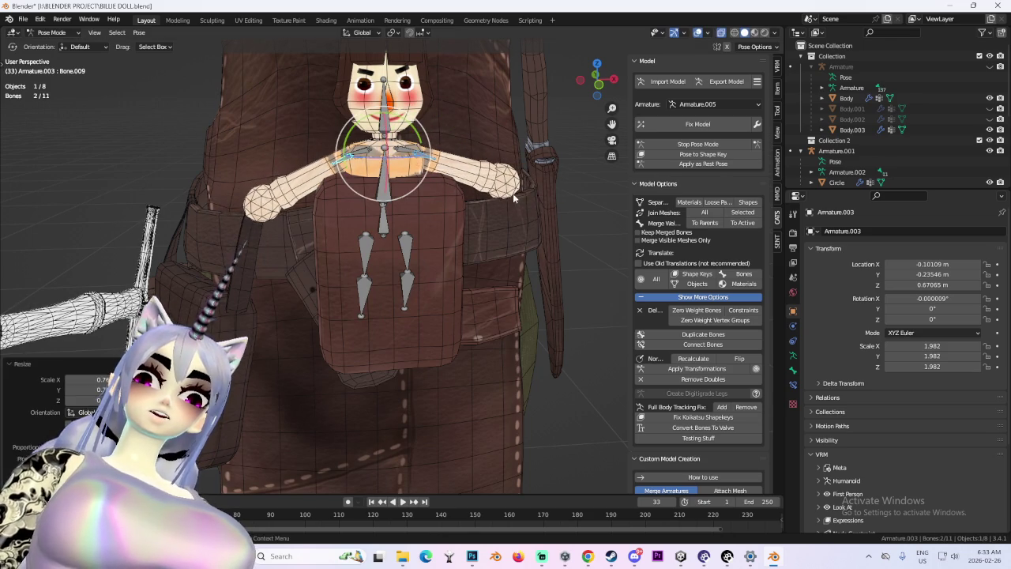
Reposition the doll's left shoulder bone in front view.
key("KP_1")
scroll(415, 217, "up", 4)
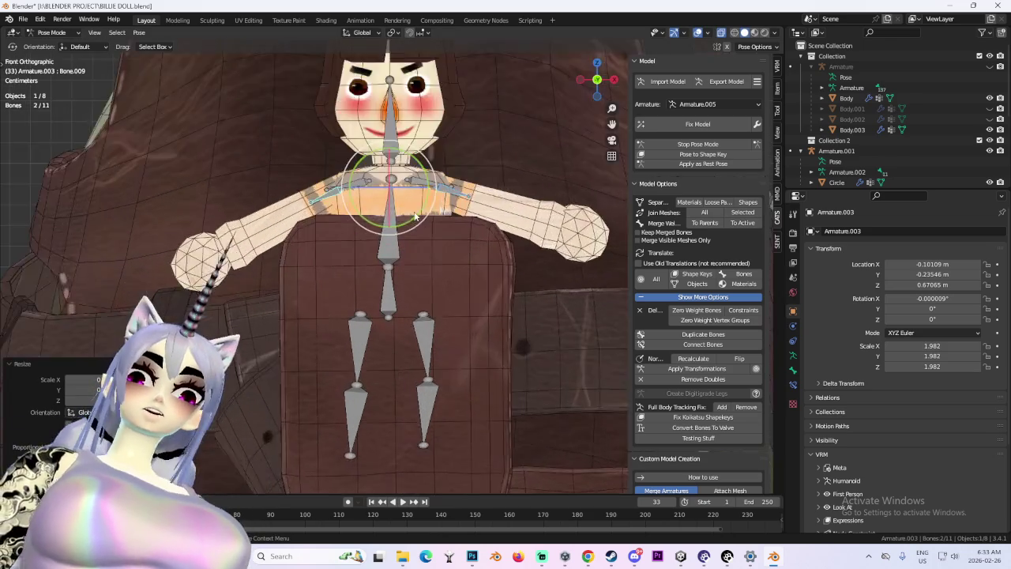
scroll(415, 217, "up", 2)
left_click(303, 173)
left_click(303, 172)
key("g")
left_click(261, 158)
scroll(440, 220, "down", 6)
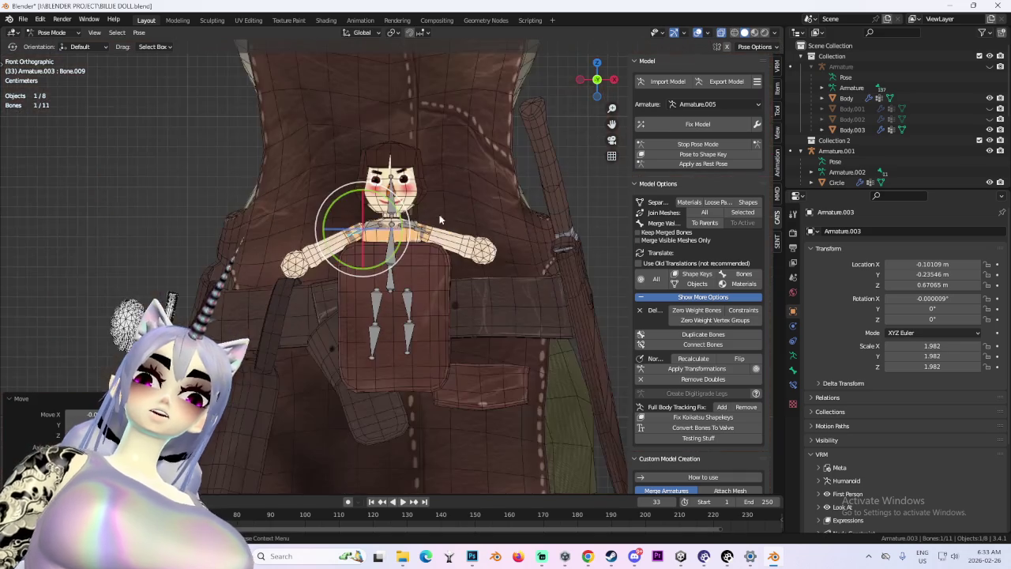
middle_click_drag(440, 220, 478, 229)
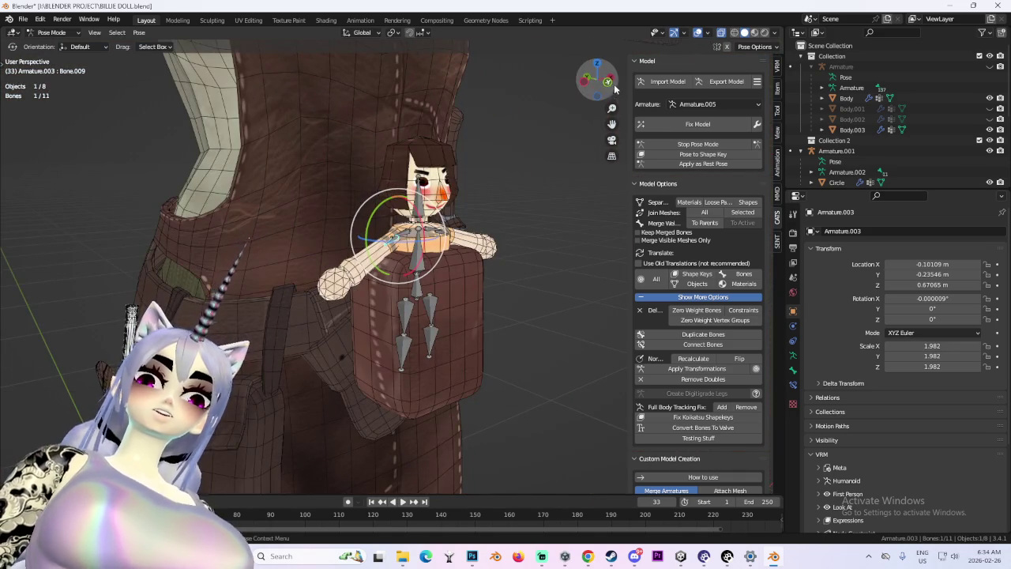
left_click(609, 82)
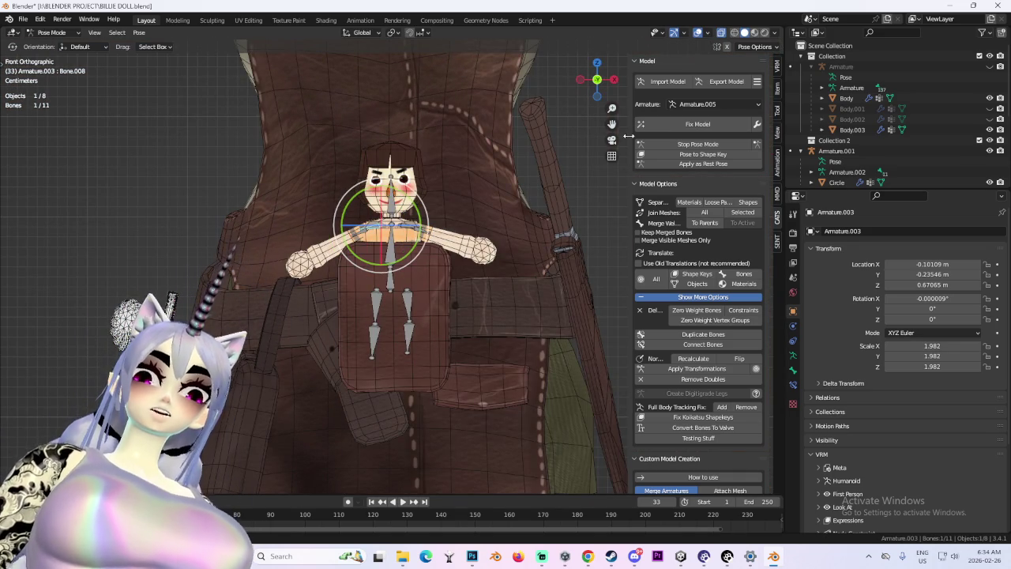
Move the arm bone back by 0.1 so it sits closer to the body.
scroll(434, 199, "up", 4)
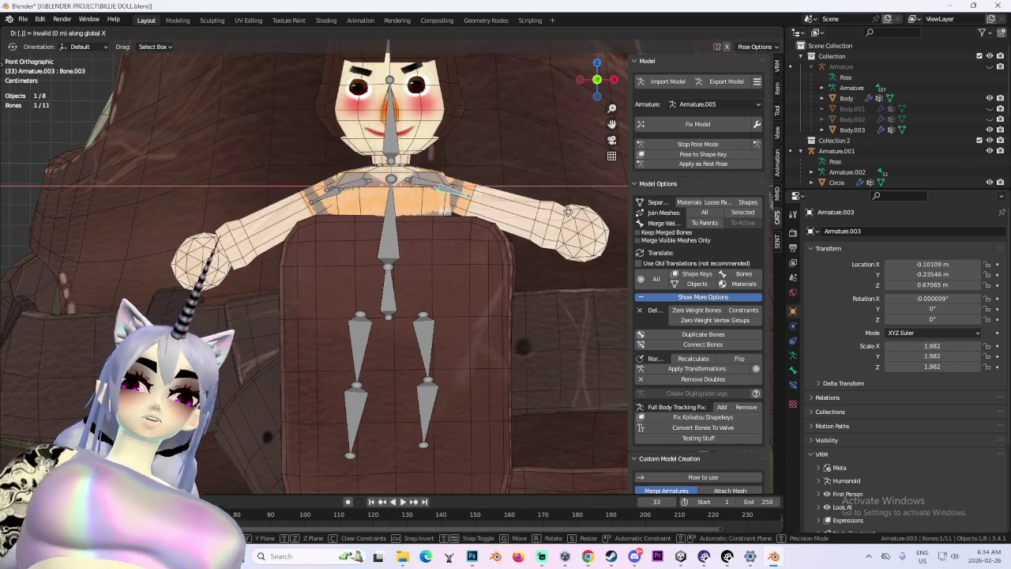
key("Escape")
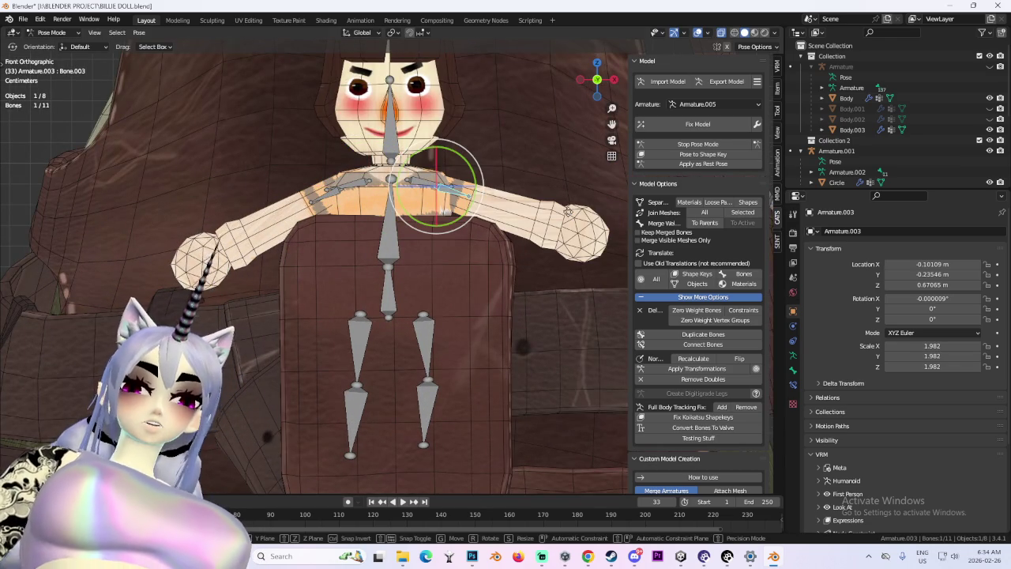
key("BackSpace")
left_click(568, 213)
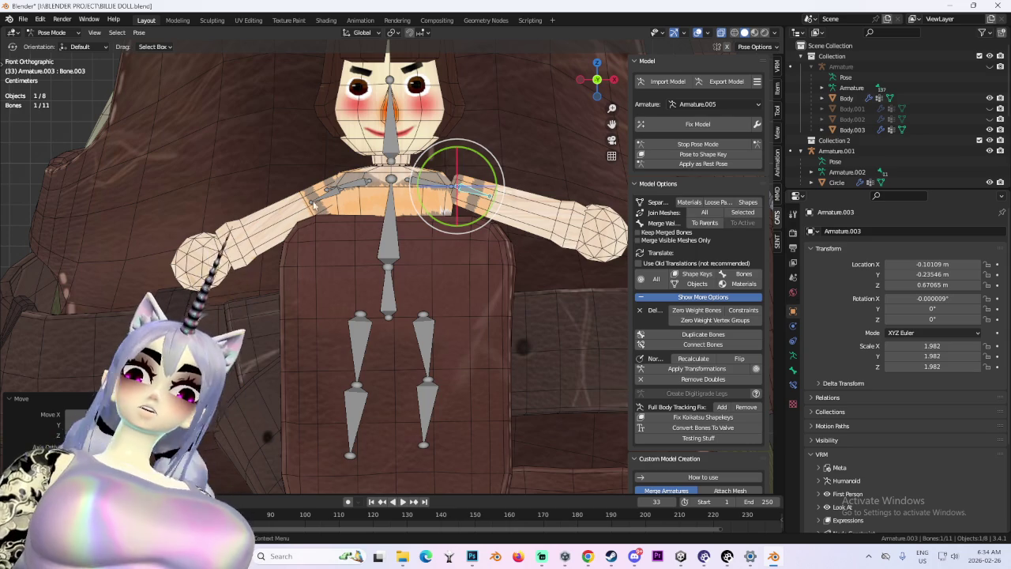
type("g")
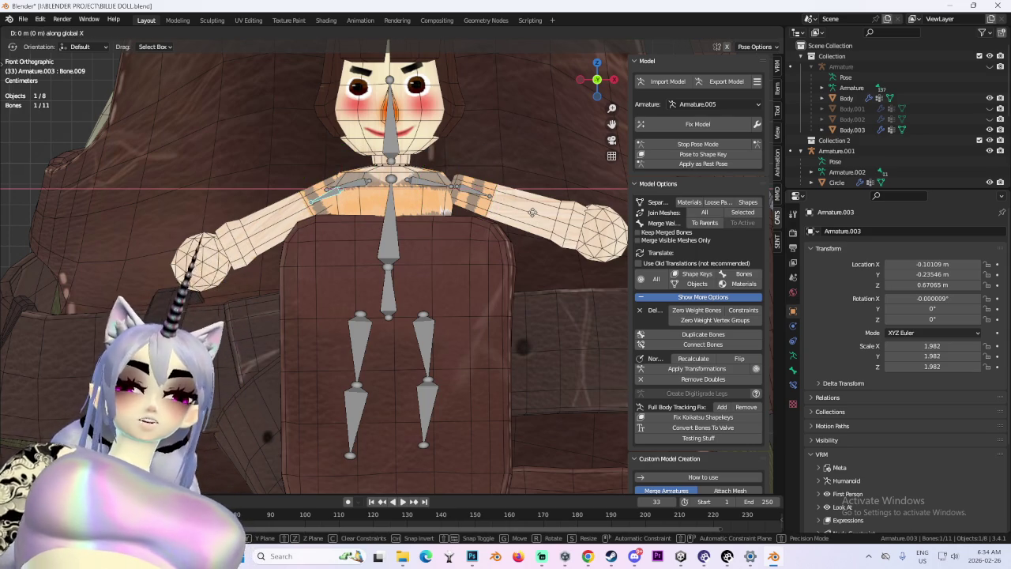
type("0.1")
key("Return")
Reposition the right shoulder bone against the doll's body.
mouse_move(534, 217)
middle_mouse_down()
mouse_move(546, 306)
mouse_move(472, 239)
middle_mouse_up()
scroll(479, 250, "up", 3)
left_click(484, 250)
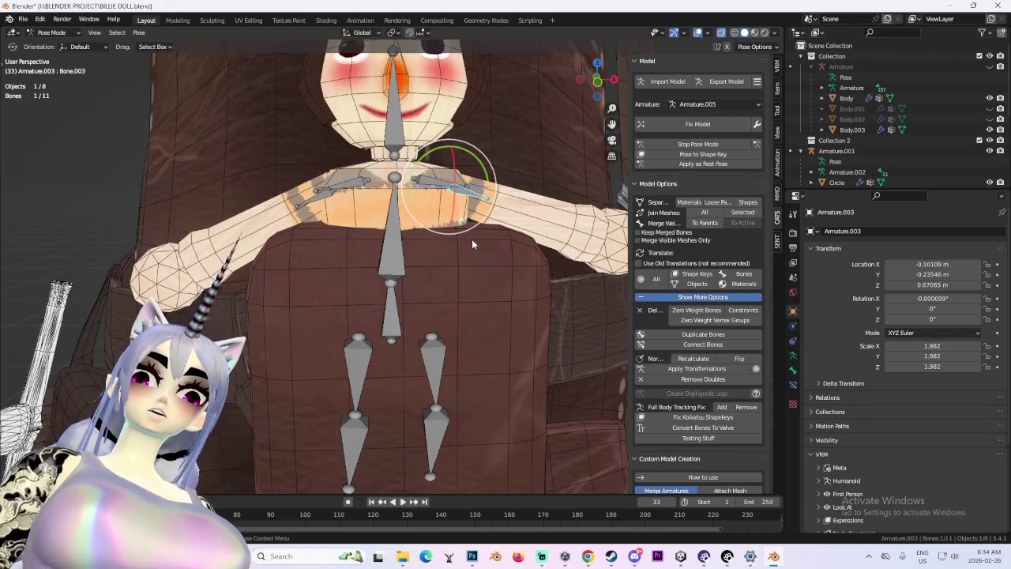
key("g")
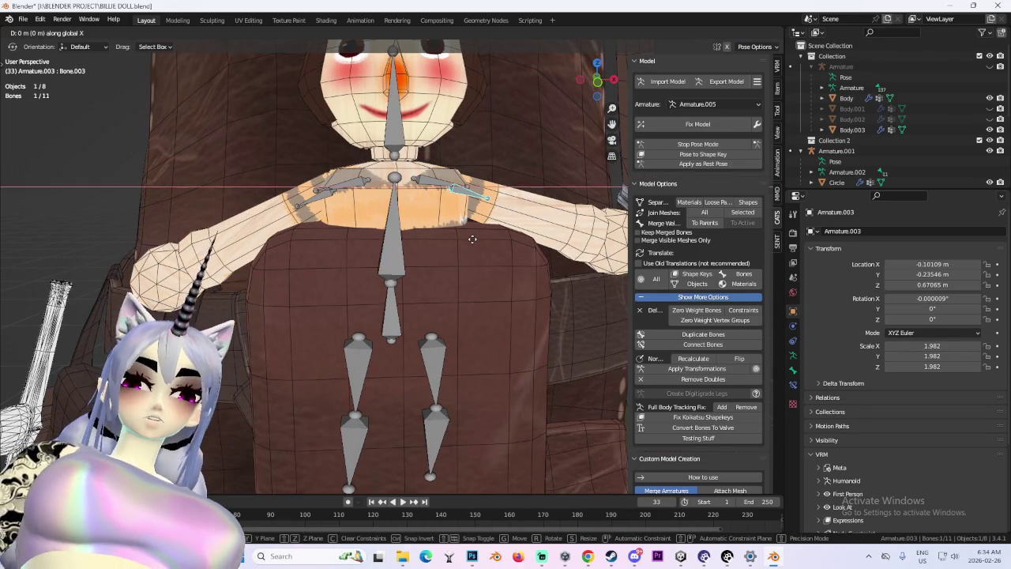
key("Return")
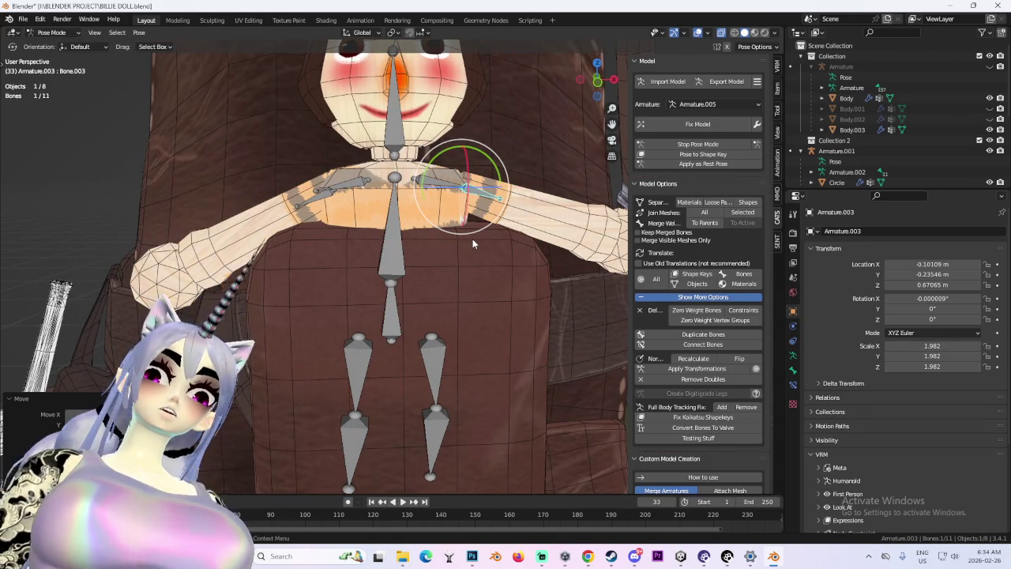
Nudge the left shoulder bone slightly along X, then select the root bone in wireframe view.
left_click(372, 203)
key("g")
key("x")
type("-.005")
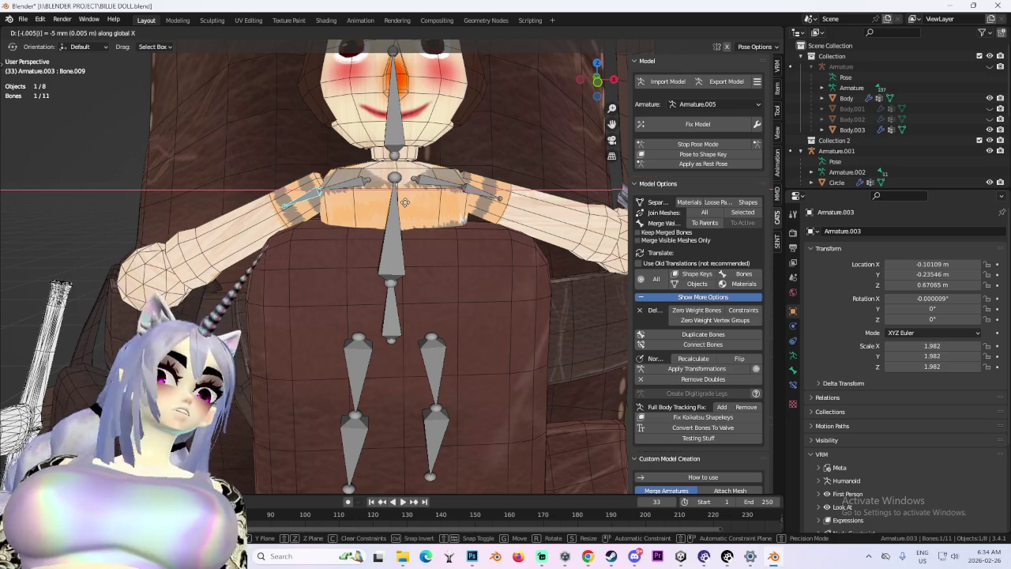
key("Return")
scroll(363, 214, "down", 5)
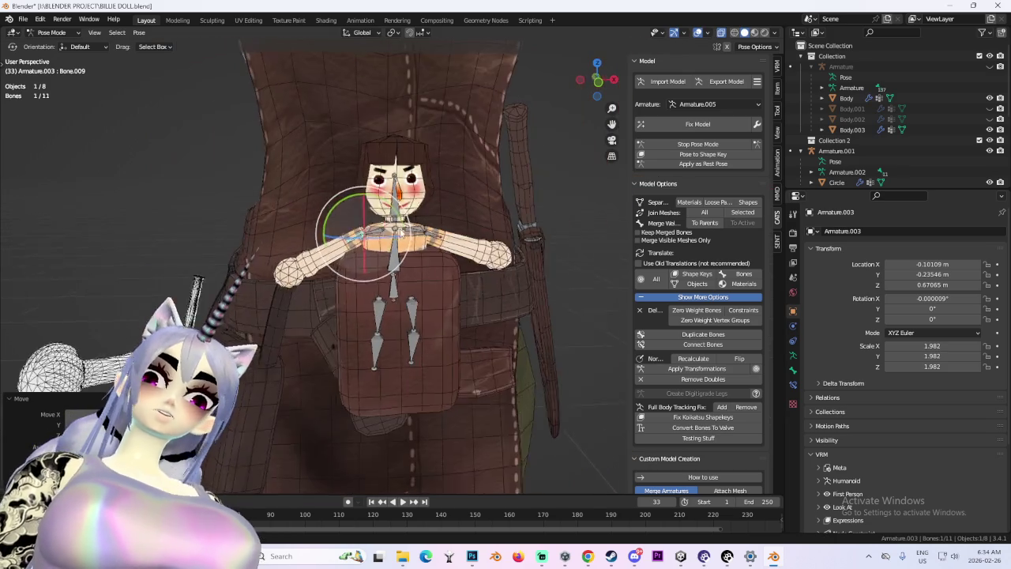
left_click(387, 277)
left_click(598, 91)
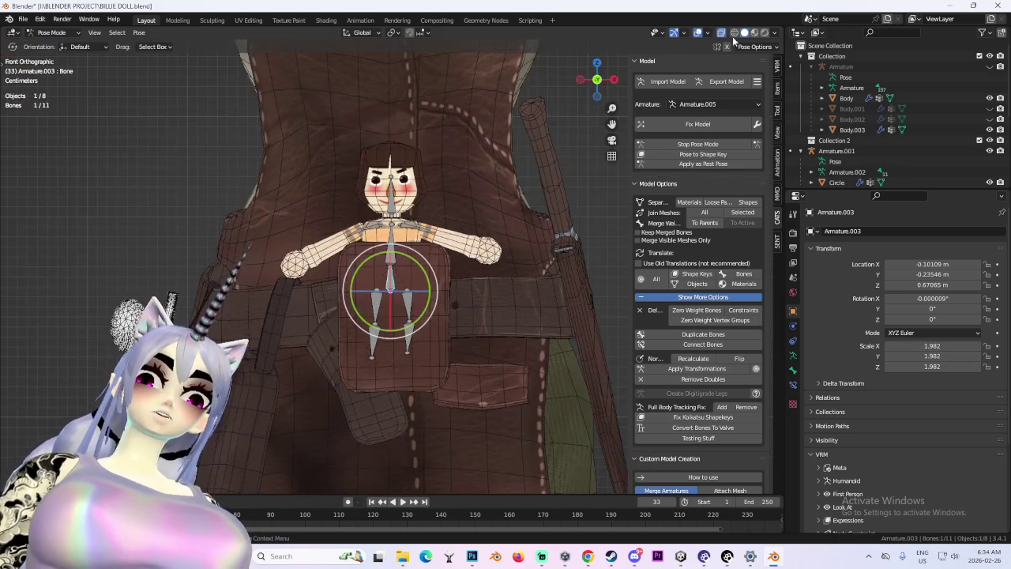
Stretch both leg bones about 1.15× along Z.
key("shift+z")
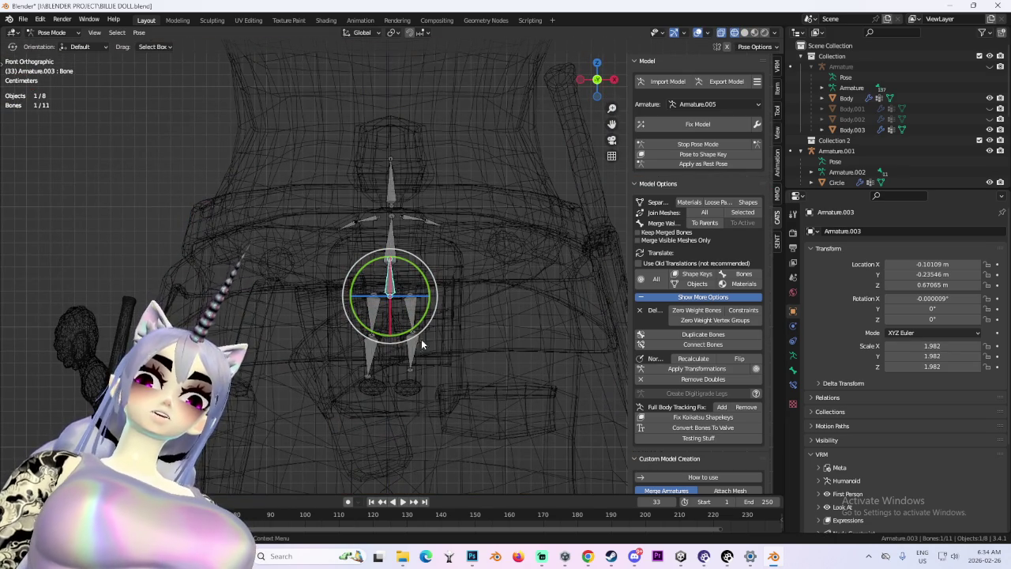
left_click(410, 316)
left_click(373, 314, "shift")
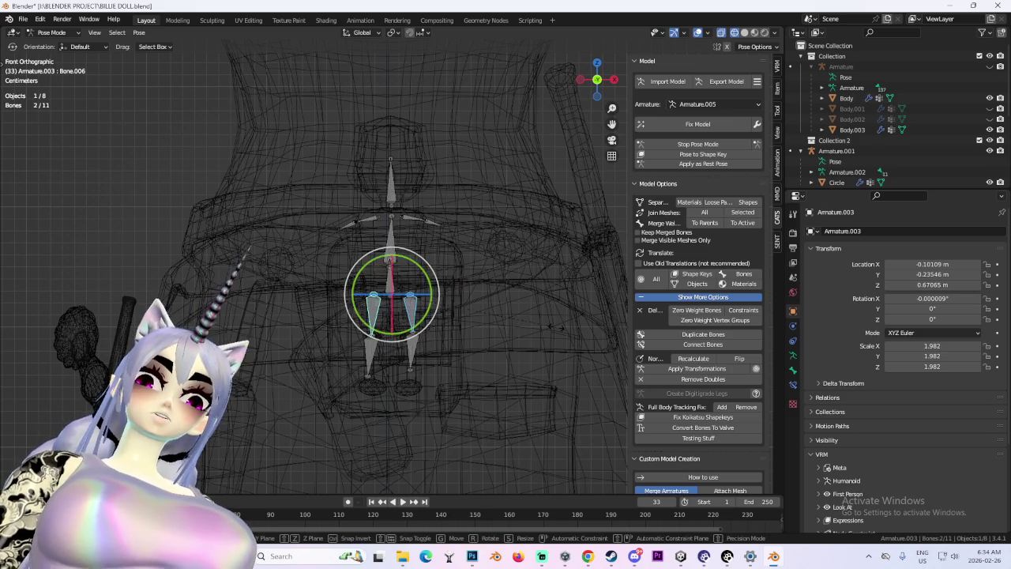
key("s")
key("z")
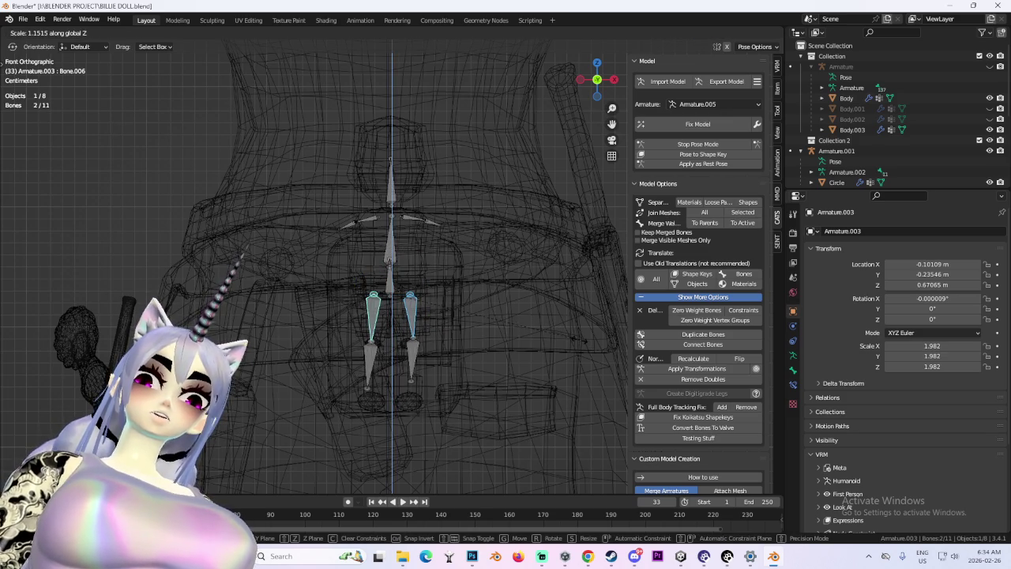
left_click(460, 290)
Shift the hips bone slightly along X and return to solid shading.
key("bracketleft")
key("g")
key("x")
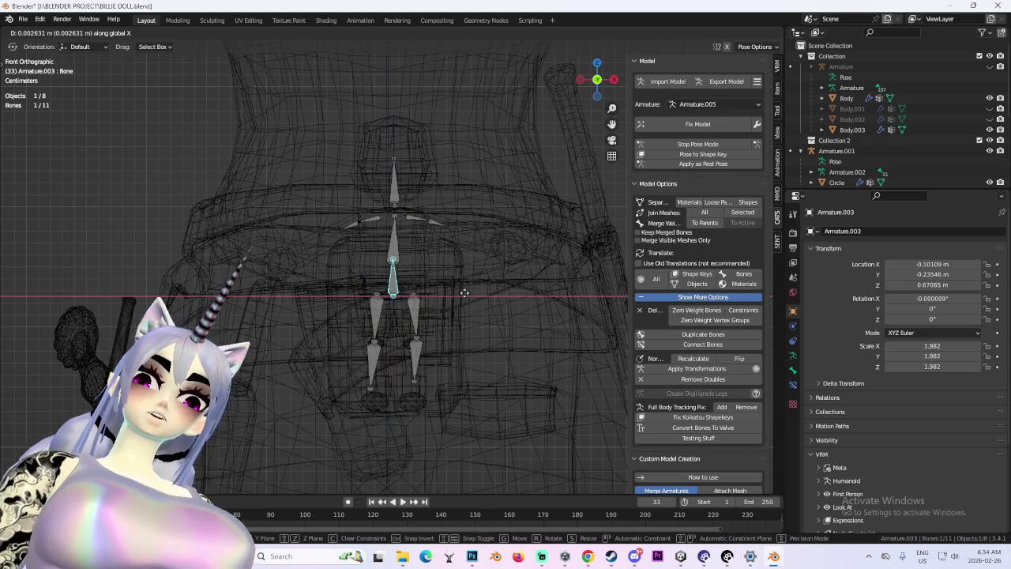
left_click(463, 292)
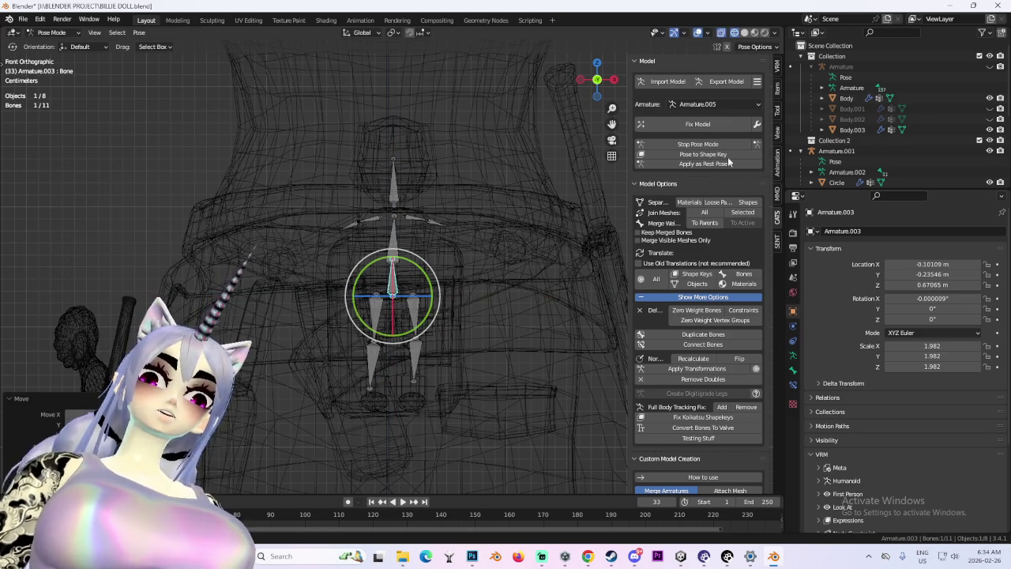
left_click(745, 33)
mouse_move(544, 245)
middle_mouse_down()
mouse_move(508, 241)
mouse_move(529, 254)
mouse_move(454, 262)
middle_mouse_up()
Hide Armature.003's bones in the Outliner and inspect the doll on the character.
scroll(529, 253, "down", 2)
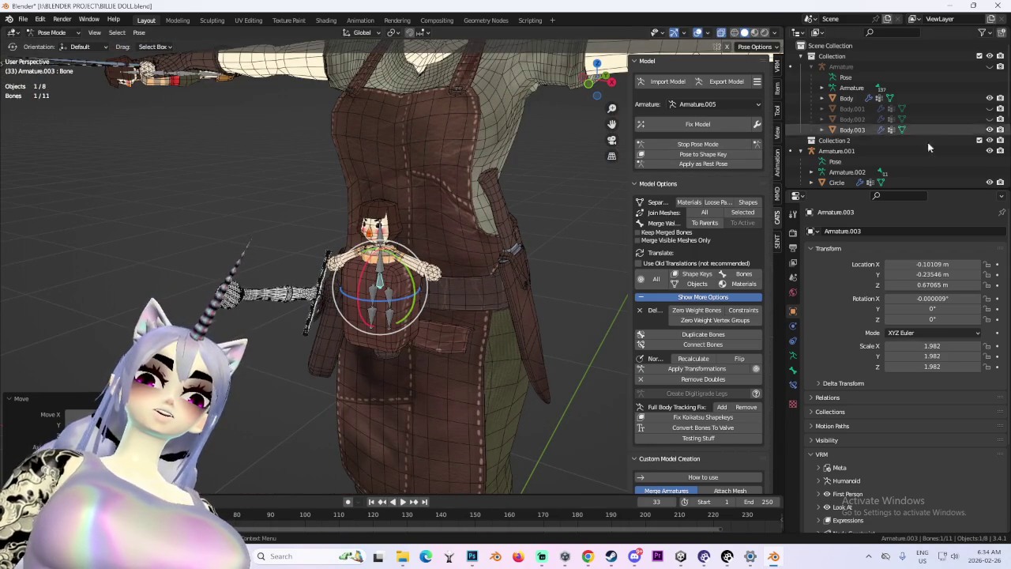
scroll(912, 163, "down", 3)
left_click(989, 172)
middle_click_drag(553, 237, 493, 254)
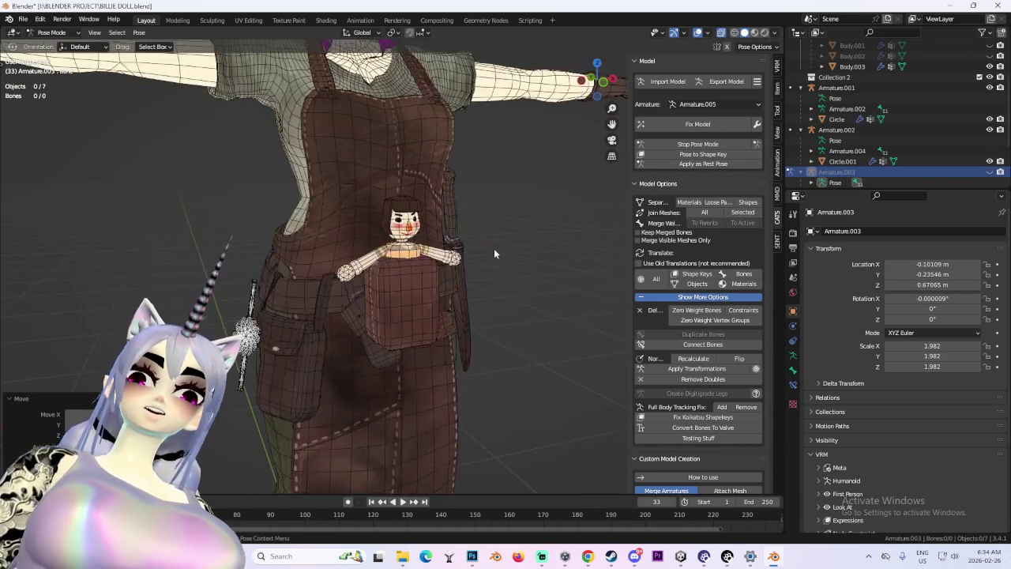
scroll(490, 251, "down", 2)
scroll(481, 251, "down", 2)
scroll(498, 248, "down", 2)
scroll(514, 248, "down", 1)
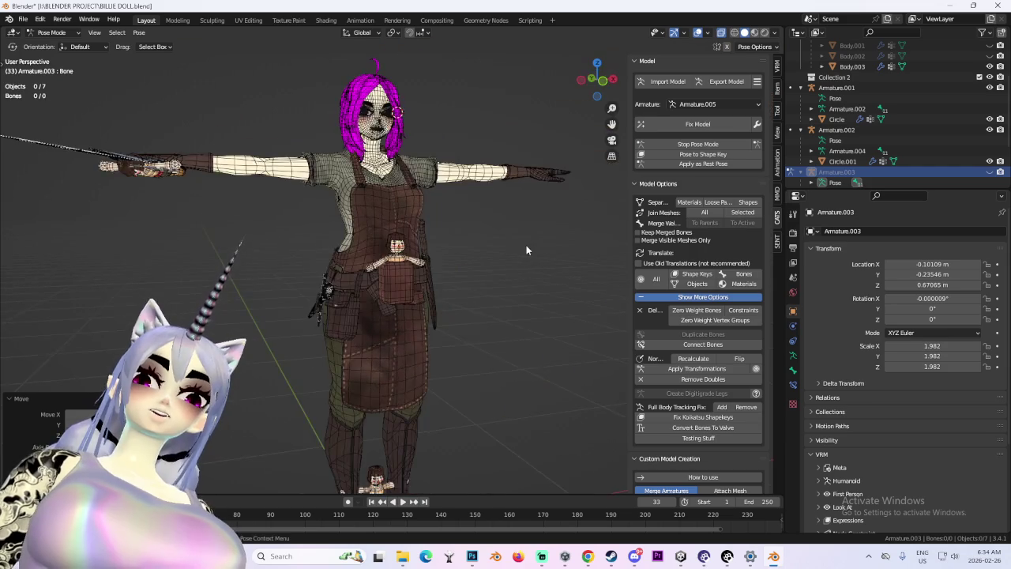
scroll(505, 249, "up", 2)
mouse_move(478, 249)
middle_mouse_down()
mouse_move(521, 253)
mouse_move(471, 254)
middle_mouse_up()
scroll(530, 253, "up", 3)
scroll(473, 254, "down", 3)
scroll(561, 256, "up", 3)
mouse_move(571, 259)
middle_mouse_down()
mouse_move(603, 260)
mouse_move(471, 265)
mouse_move(468, 255)
mouse_move(542, 250)
middle_mouse_up()
Preview the doll with overlays off, then apply its pose as rest pose in CATS.
left_click(697, 33)
scroll(468, 254, "down", 3)
scroll(535, 249, "up", 2)
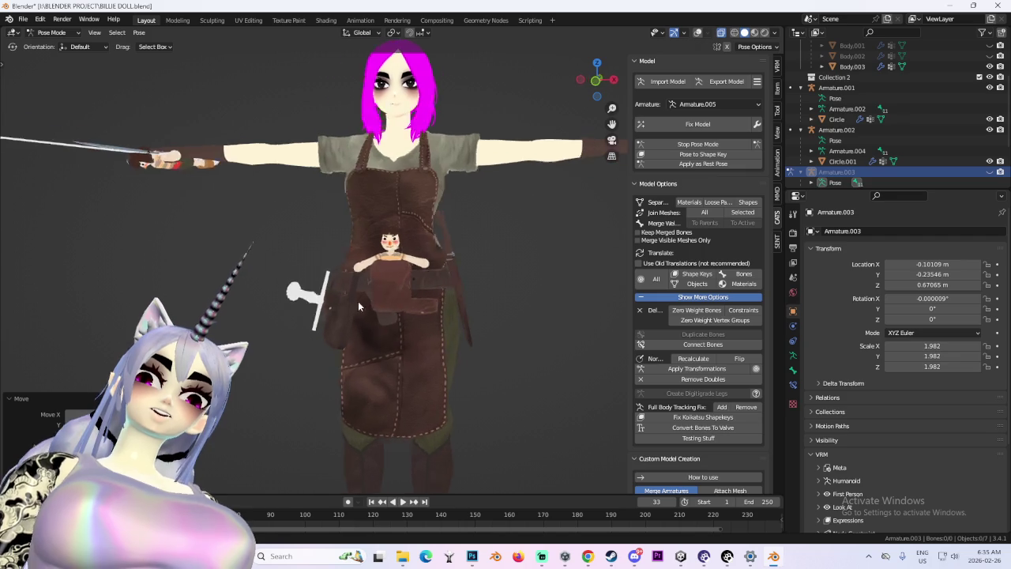
scroll(358, 301, "up", 2)
mouse_move(476, 302)
middle_mouse_down()
mouse_move(426, 309)
mouse_move(504, 305)
mouse_move(471, 249)
mouse_move(544, 250)
mouse_move(418, 263)
mouse_move(523, 252)
mouse_move(430, 247)
mouse_move(498, 254)
middle_mouse_up()
scroll(409, 258, "up", 3)
scroll(523, 253, "down", 2)
scroll(430, 246, "up", 4)
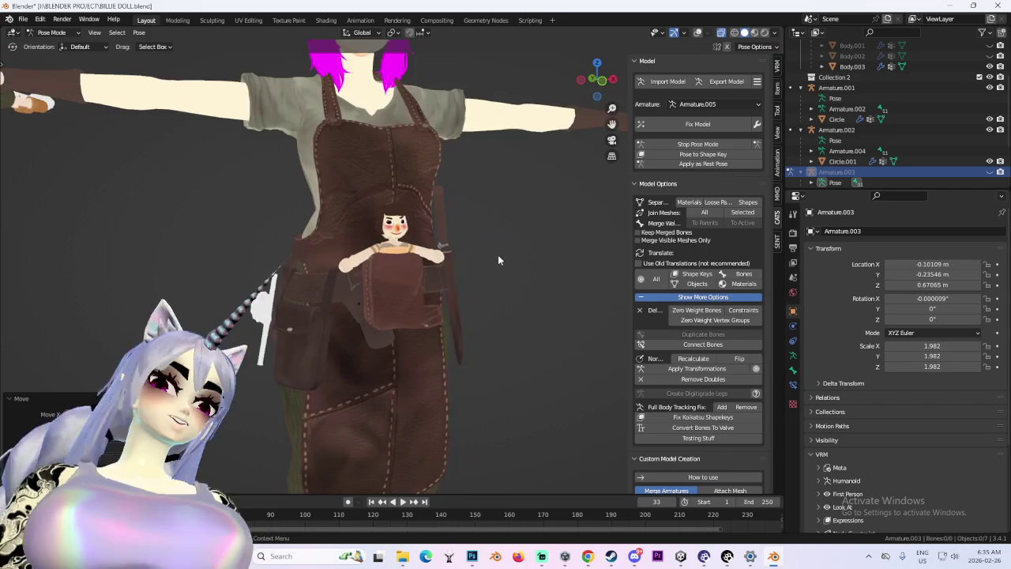
scroll(497, 255, "down", 3)
scroll(594, 71, "up", 1)
scroll(594, 71, "up", 3)
left_click(700, 163)
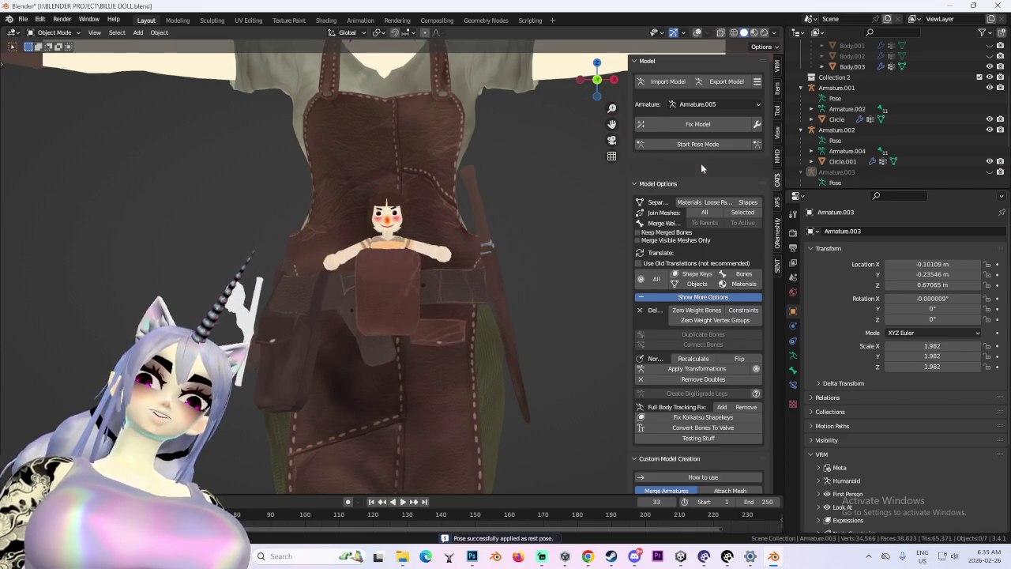
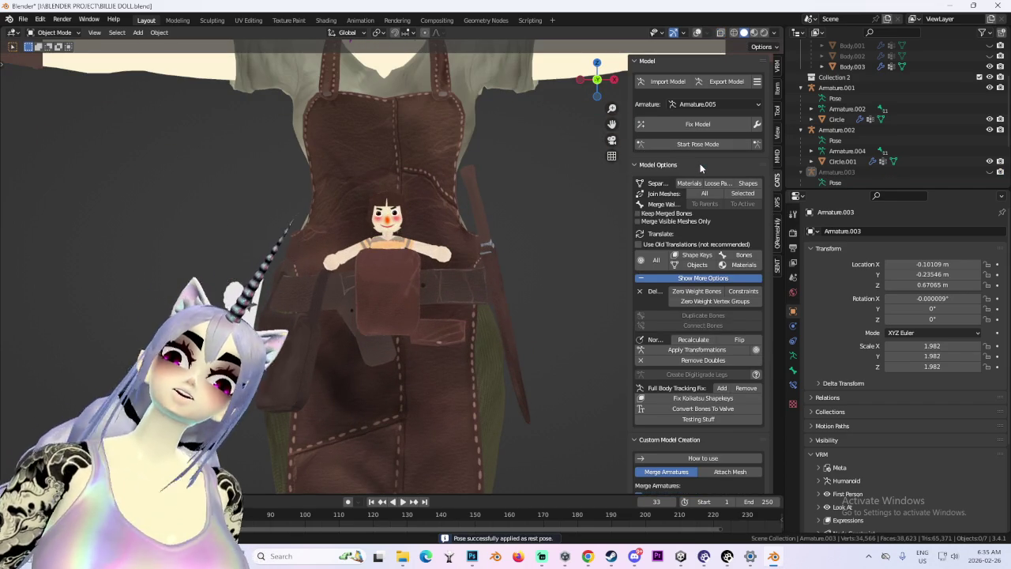
Switch to wireframe, enter Pose Mode, and scale the doll's bone Bone.001.
key("shift+z")
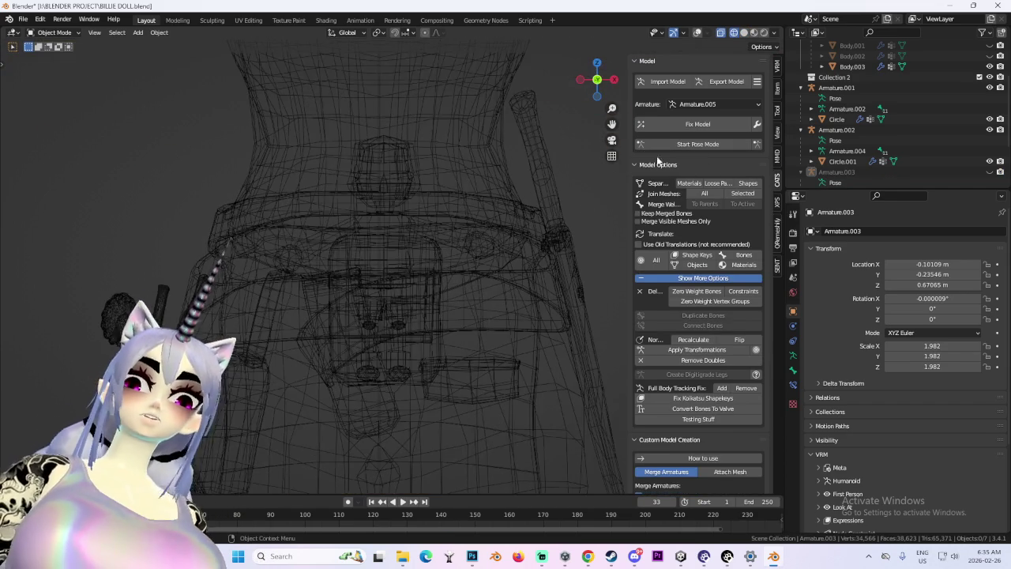
left_click(695, 144)
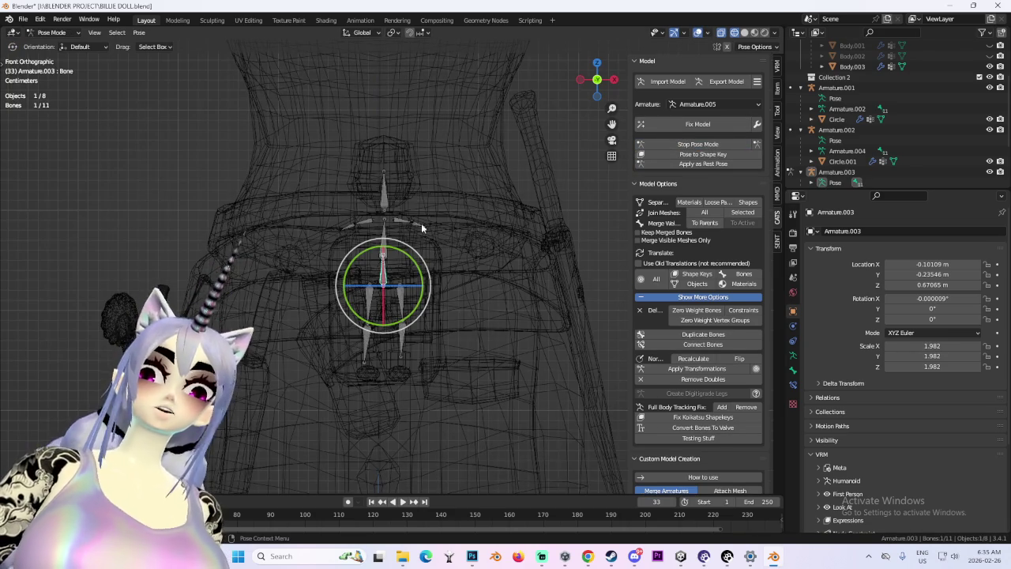
left_click(386, 203)
key("shift+z")
key("s")
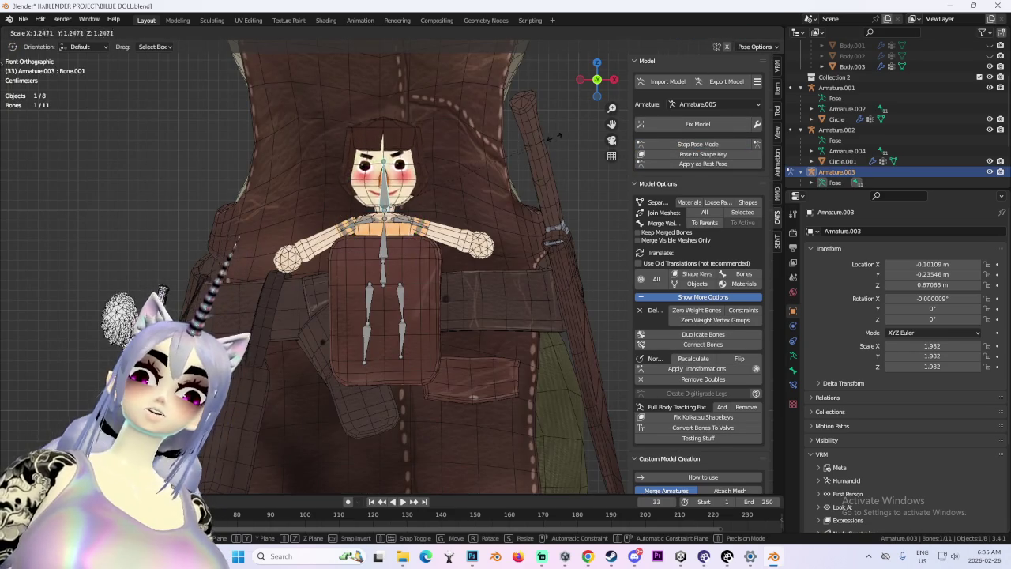
left_click(491, 162)
middle_click_drag(491, 162, 499, 177)
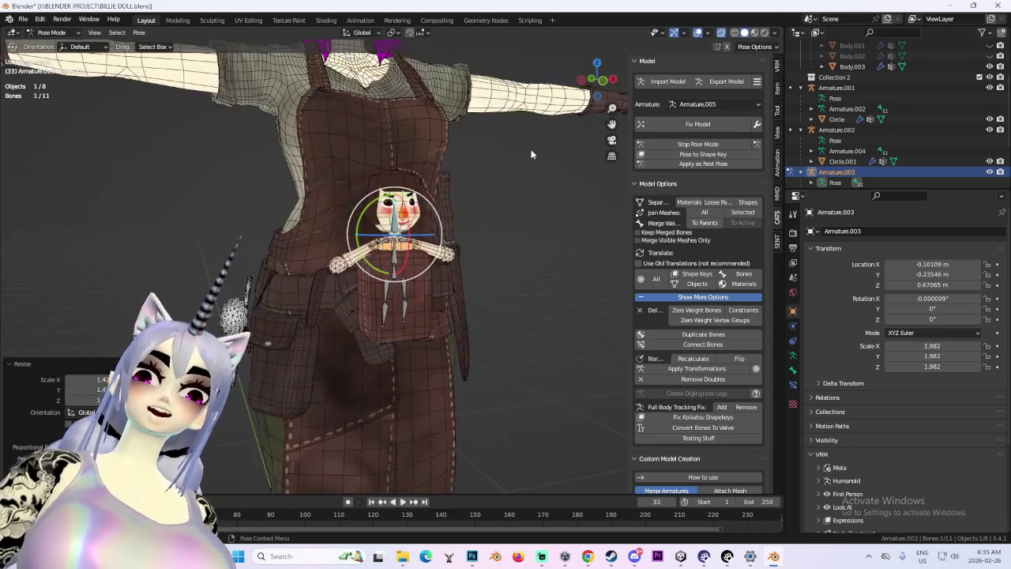
scroll(500, 177, "up", 3)
Refine Bone.001's size to 1.982 to fit the pocket doll, then deselect it.
key("s")
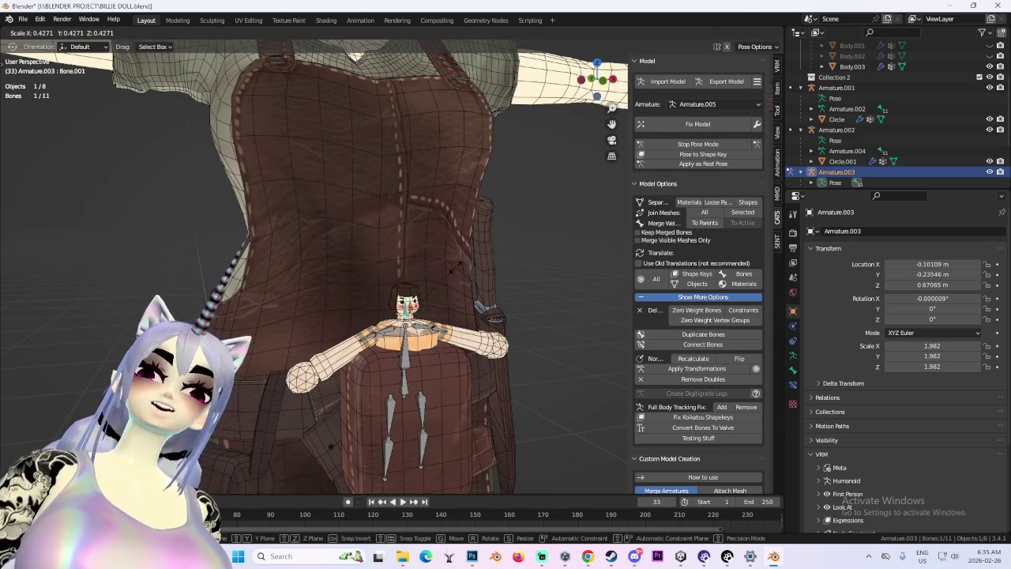
left_click(506, 273)
scroll(466, 266, "down", 3)
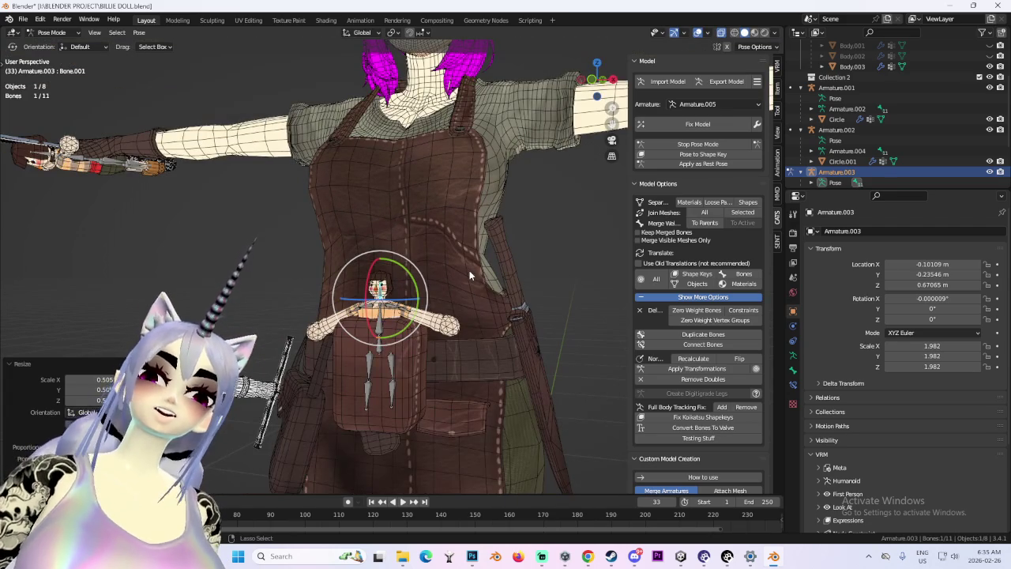
key("s")
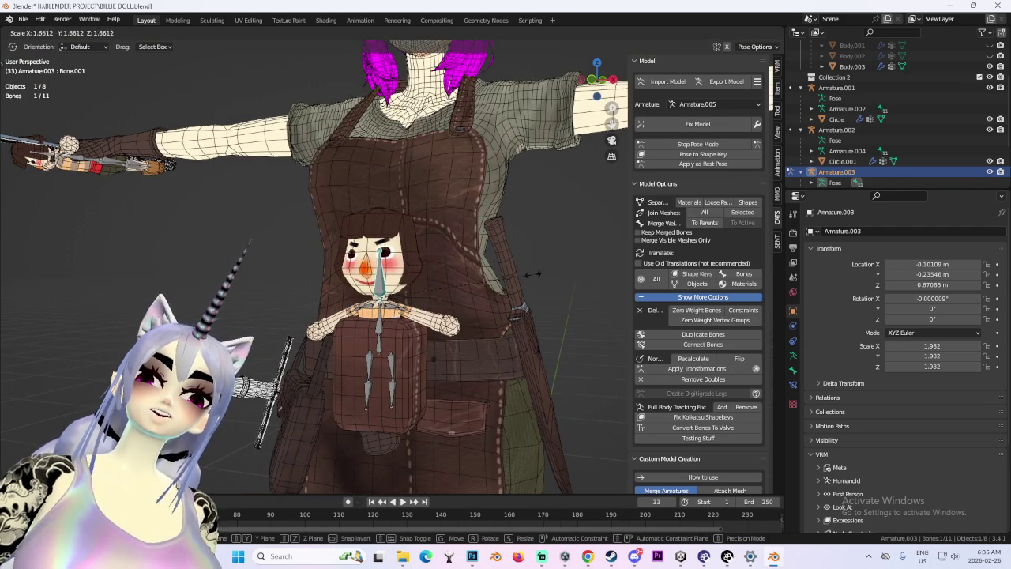
right_click(526, 275)
scroll(566, 271, "down", 2)
scroll(516, 274, "up", 3)
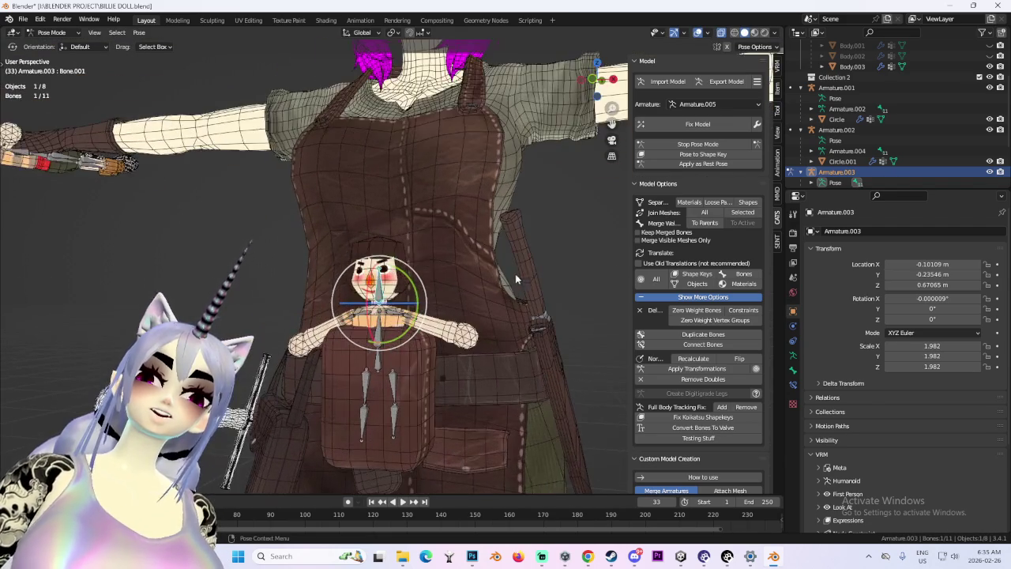
left_click(515, 279)
middle_click_drag(515, 278, 561, 265)
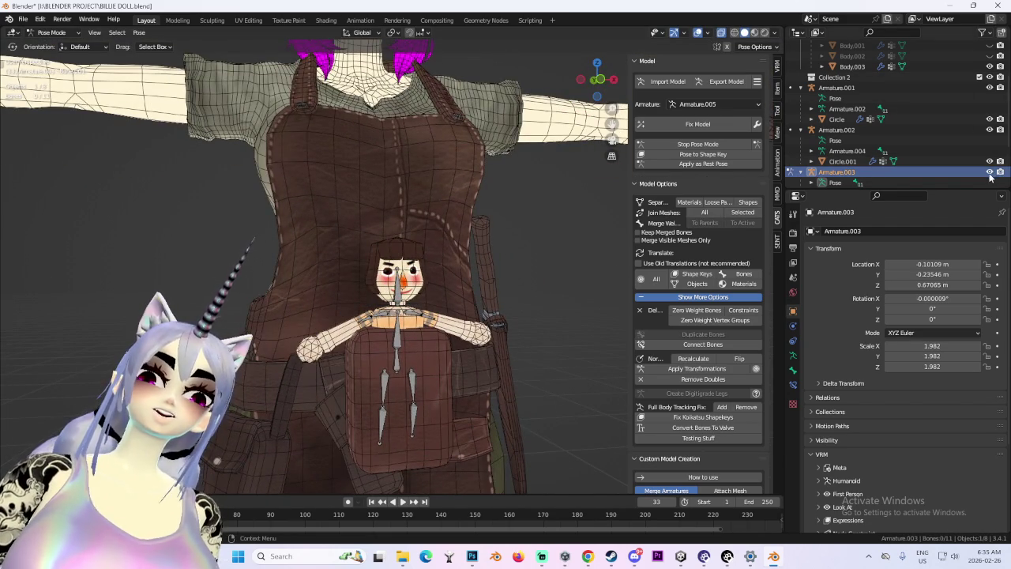
Hide the armature and turn off the wireframe overlay to view the doll solid.
left_click(990, 173)
middle_click_drag(474, 160, 446, 227)
left_click(724, 34)
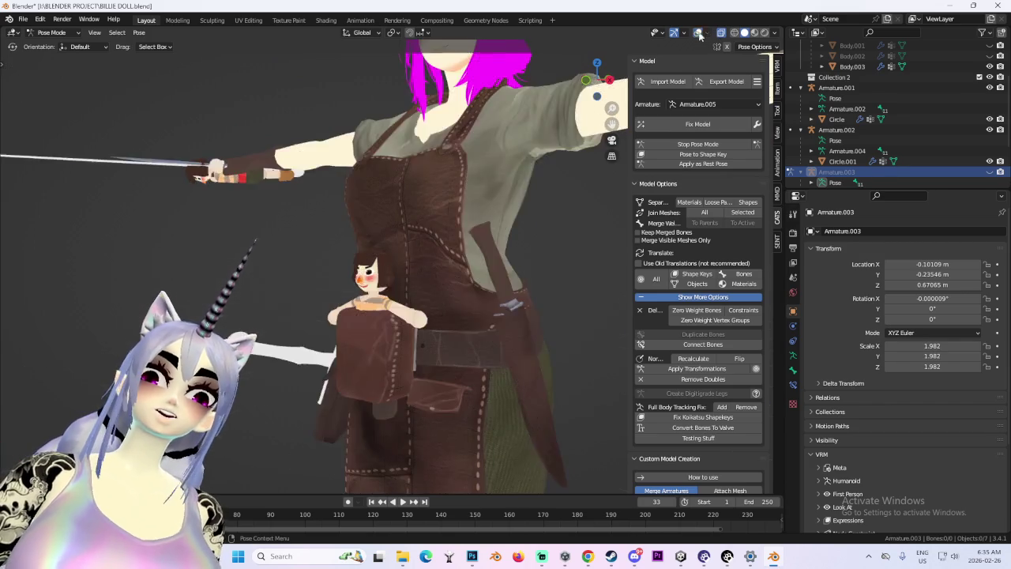
middle_click_drag(482, 187, 455, 235)
scroll(498, 281, "down", 3)
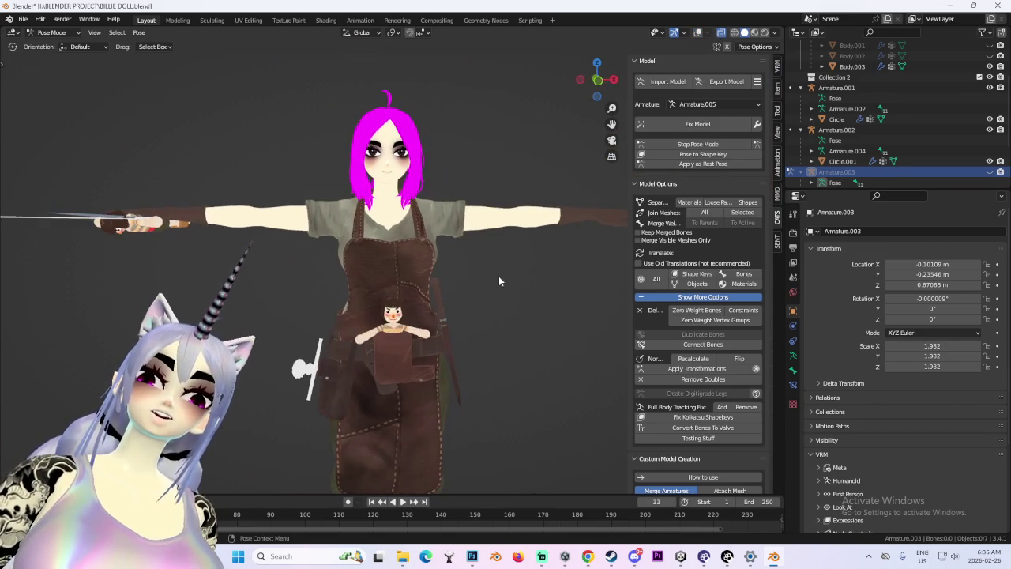
scroll(437, 224, "up", 5)
mouse_move(412, 147)
middle_mouse_down()
mouse_move(479, 169)
mouse_move(489, 235)
mouse_move(426, 243)
mouse_move(418, 232)
mouse_move(539, 219)
mouse_move(431, 277)
mouse_move(554, 250)
mouse_move(444, 248)
mouse_move(441, 318)
middle_mouse_up()
scroll(478, 169, "up", 2)
Exit Pose Mode, return to Object Mode, and select the pocket doll mesh Circle.002.
scroll(434, 281, "up", 2)
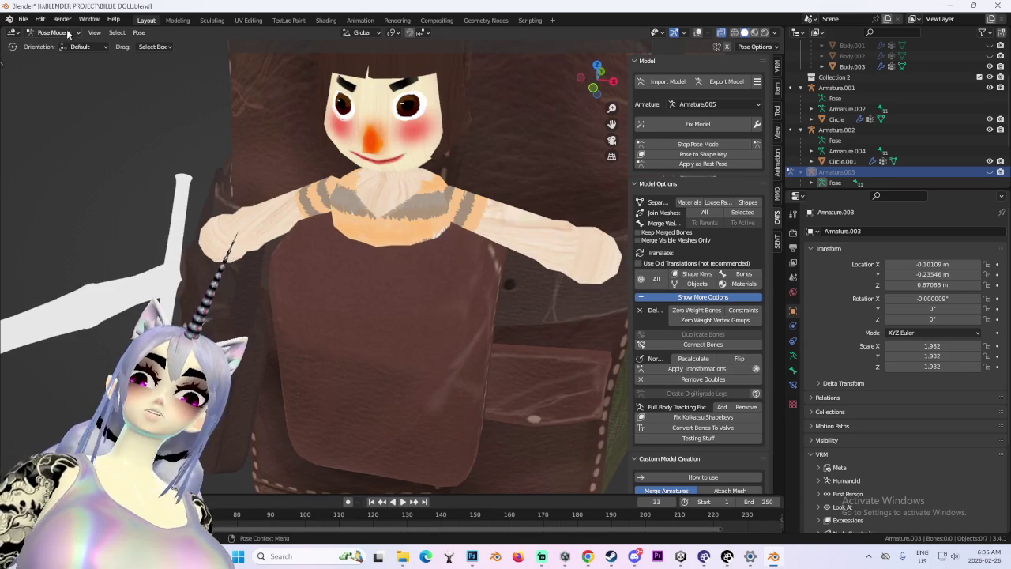
left_click(59, 57)
middle_click_drag(258, 241, 426, 229)
scroll(427, 229, "down", 4)
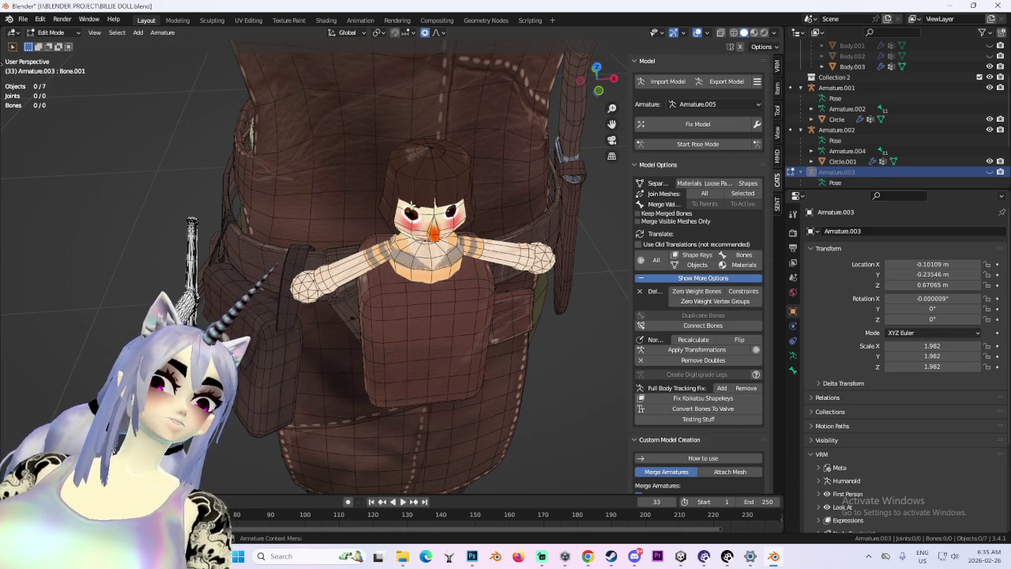
middle_click_drag(397, 197, 452, 237)
scroll(426, 221, "down", 2)
scroll(427, 221, "down", 1)
scroll(452, 236, "down", 5)
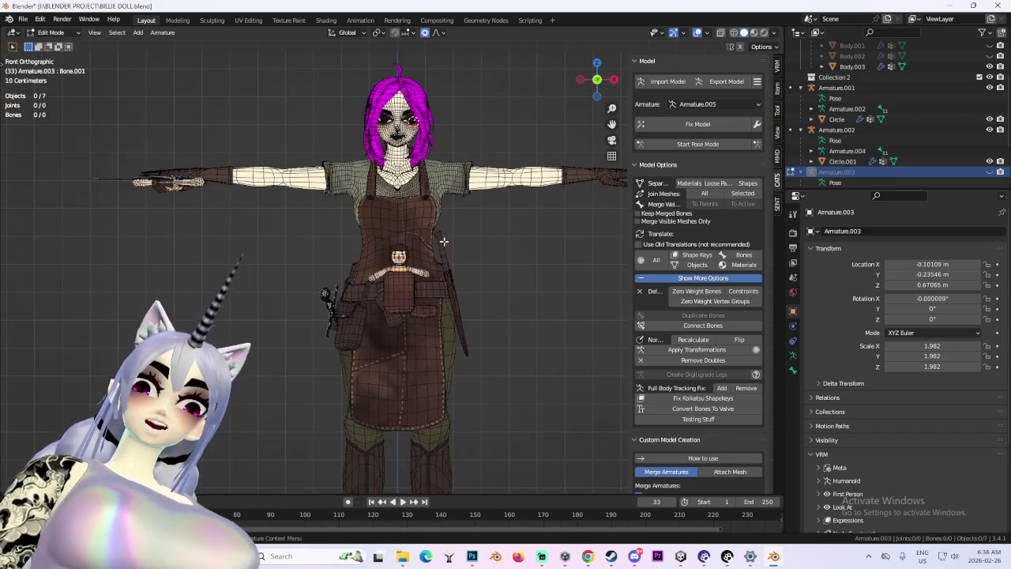
scroll(419, 161, "up", 5)
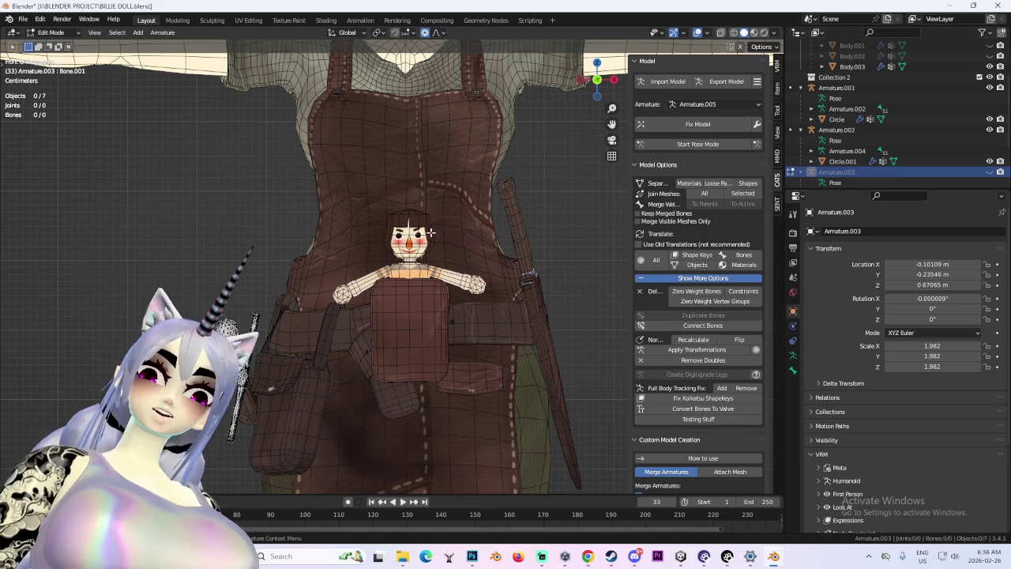
left_click(57, 45)
left_click(427, 247)
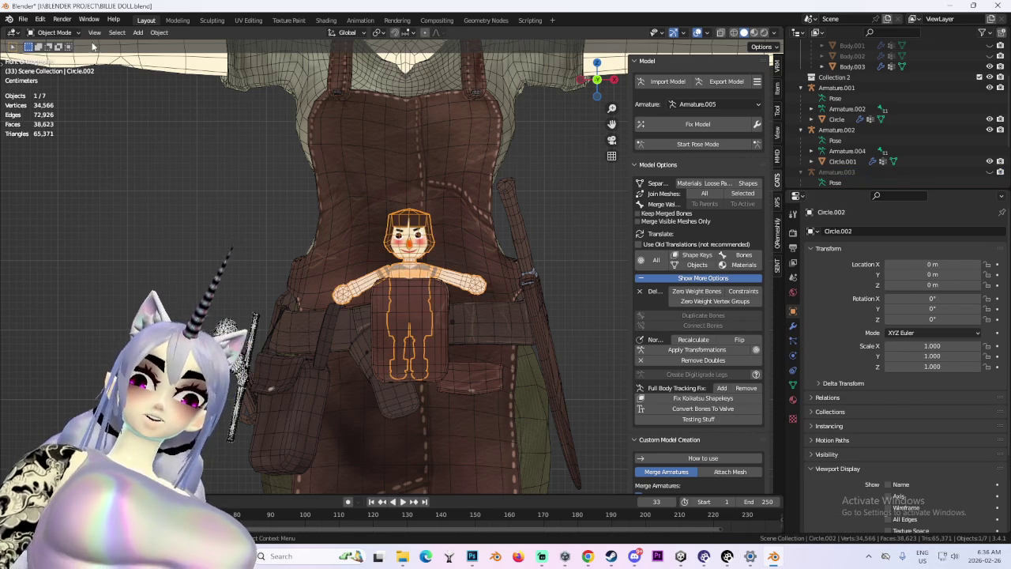
In Edit Mode on Circle.002, duplicate the doll's head vertices and enlarge the copy.
left_click(50, 33)
left_click(54, 56)
scroll(456, 215, "up", 3)
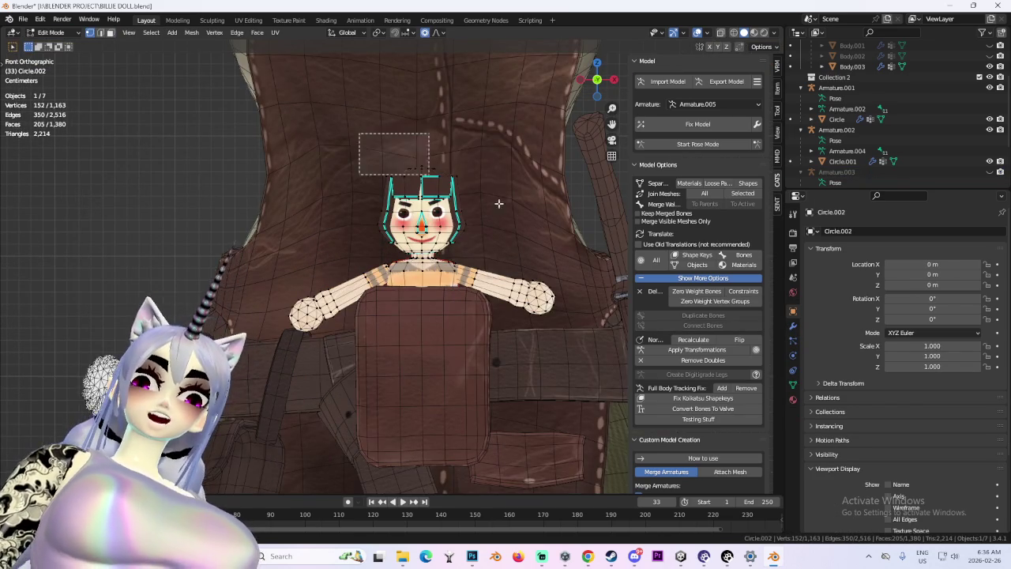
left_click_drag(498, 204, 538, 224)
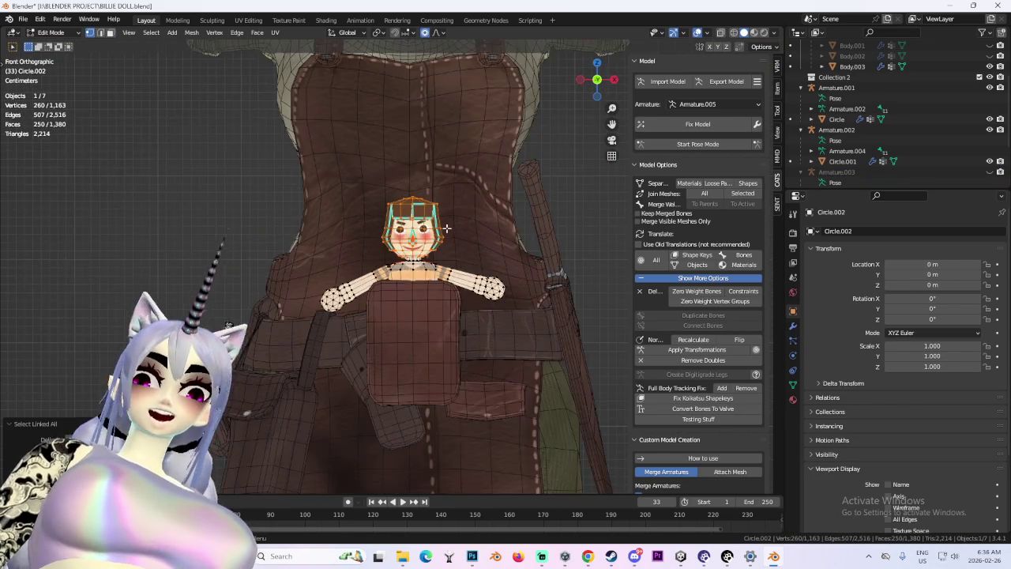
key("shift+s")
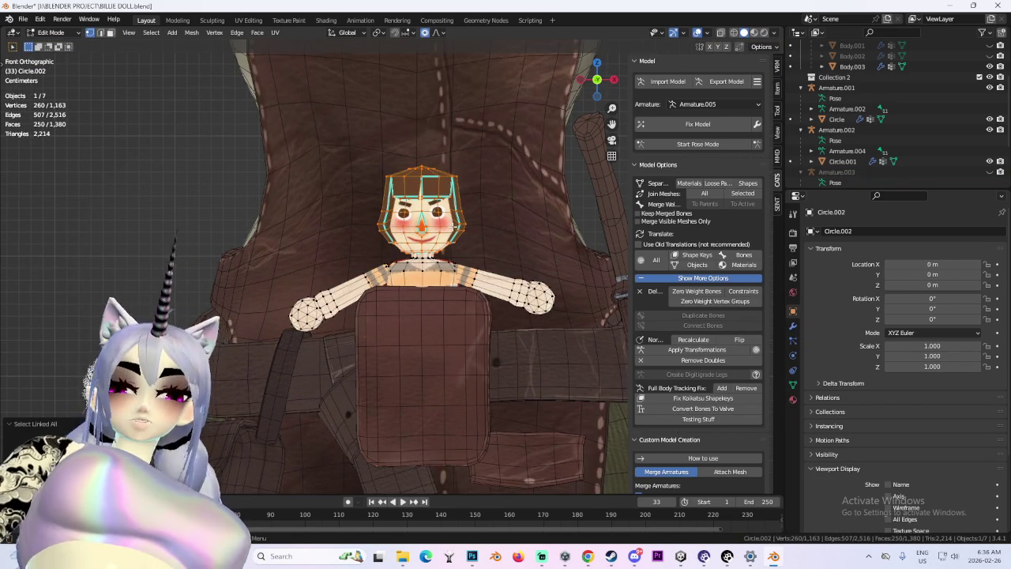
key("shift+d")
left_click(451, 162)
scroll(451, 162, "down", 3)
key("s")
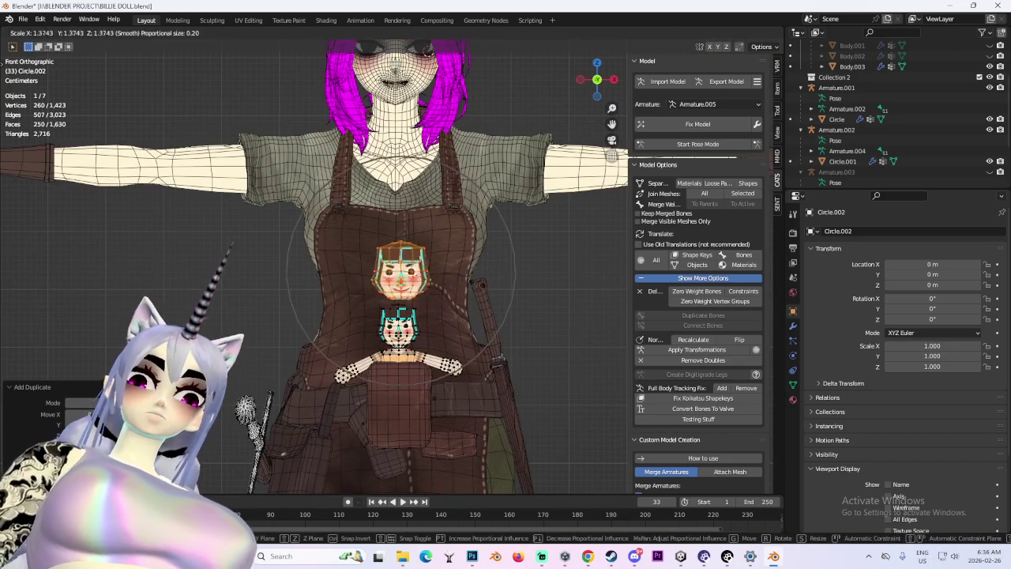
left_click(471, 280)
Move the duplicated head over the main character's face, adjusting depth along Y.
key("g")
left_click(473, 237)
scroll(473, 237, "up", 3)
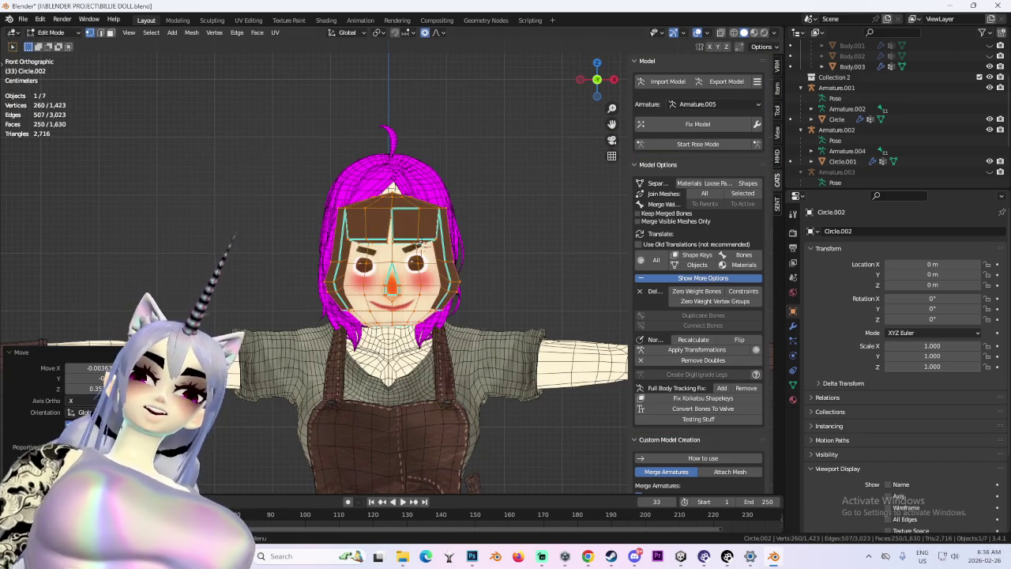
key("s")
left_click(439, 267)
key("g")
key("y")
mouse_move(479, 300)
middle_mouse_down()
mouse_move(532, 322)
mouse_move(490, 316)
middle_mouse_up()
left_click(536, 320)
key("g")
key("y")
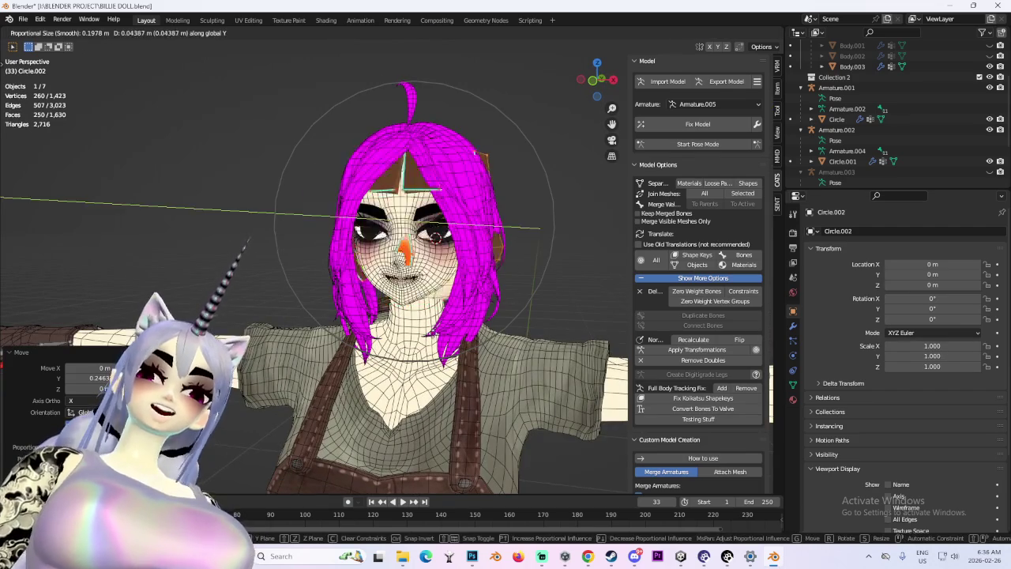
left_click(435, 243)
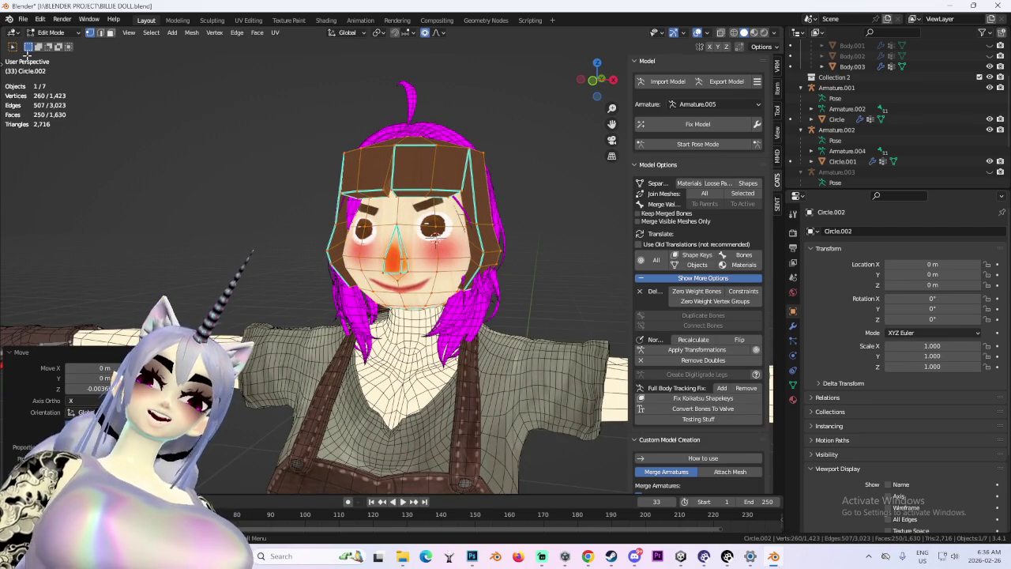
From a front view, reselect Circle.002 and nudge its head vertices with proportional falloff.
left_click(52, 46)
left_click(456, 228)
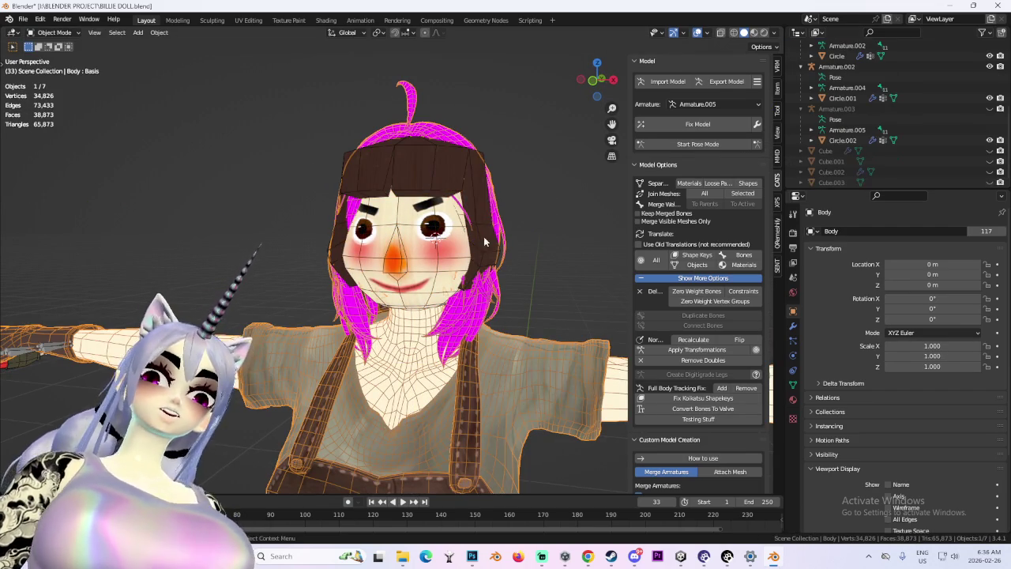
key("KP_1")
scroll(492, 207, "down", 2)
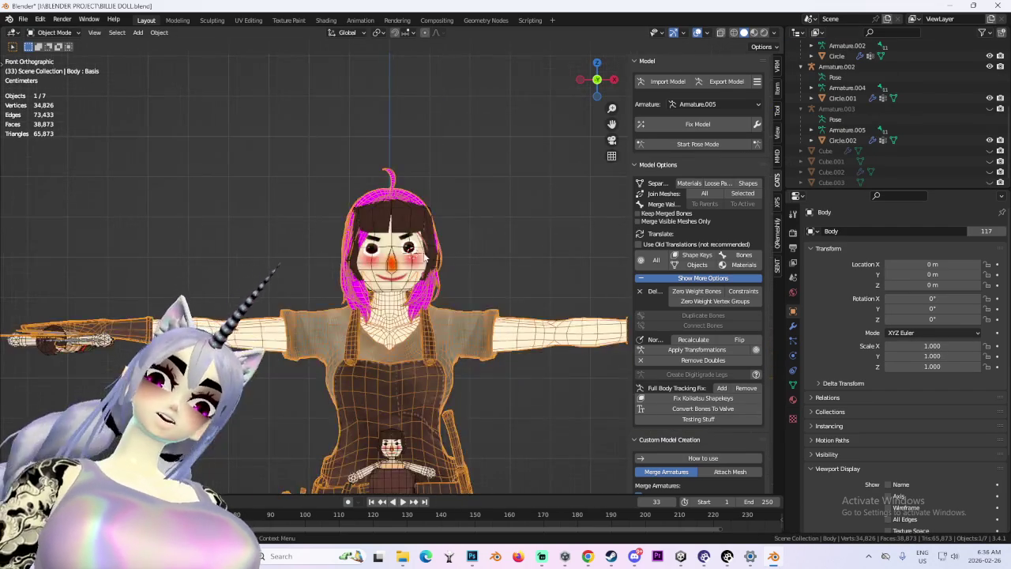
left_click(436, 260)
scroll(435, 261, "up", 2)
scroll(435, 261, "up", 1)
left_click(67, 60)
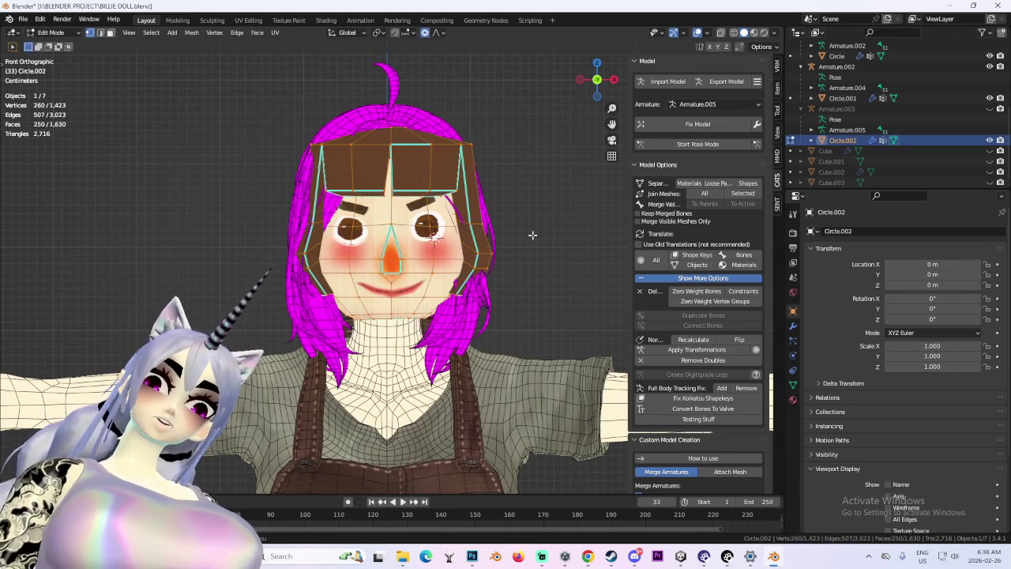
key("g")
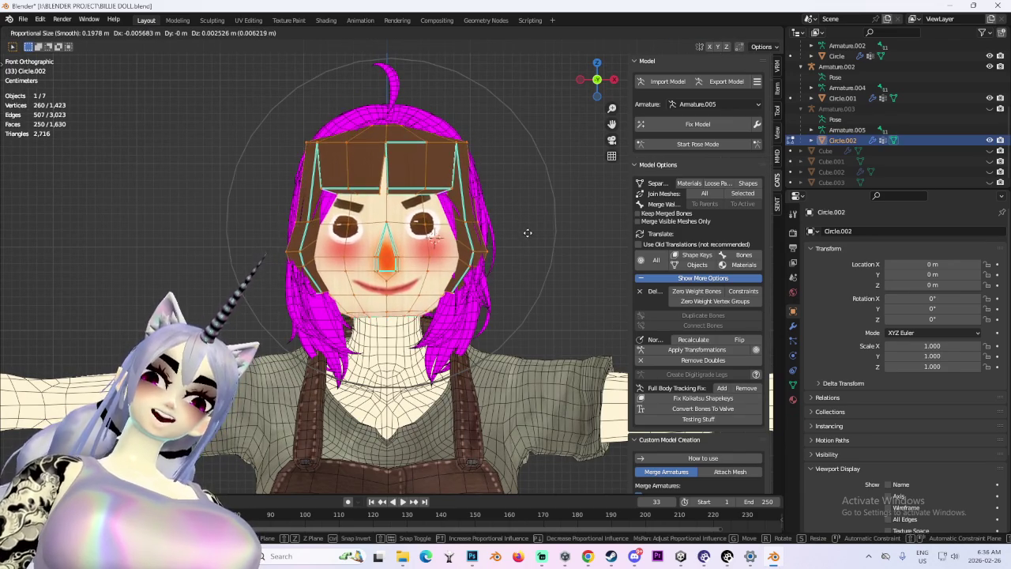
left_click(528, 234)
Preview the face without overlays, then hide Circle.002 in the Outliner.
scroll(506, 244, "down", 2)
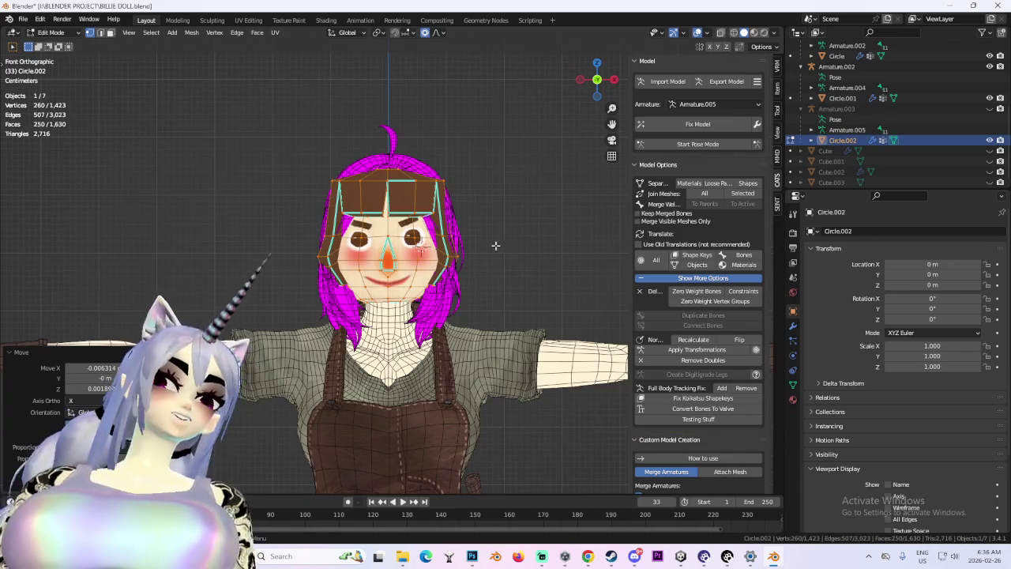
left_click(496, 246)
middle_click_drag(496, 245, 505, 282)
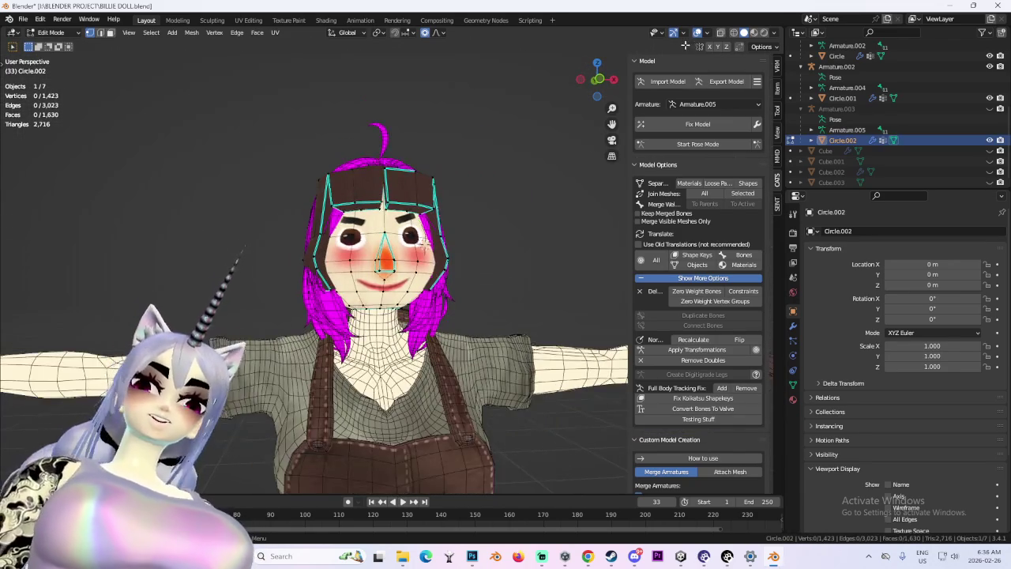
left_click(698, 32)
scroll(468, 354, "down", 5)
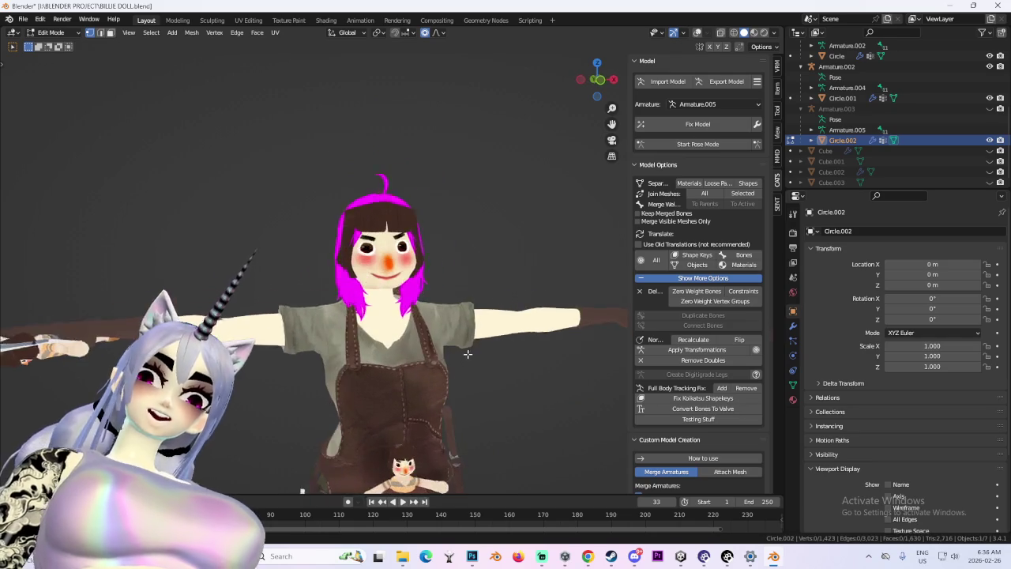
scroll(468, 353, "up", 2)
scroll(468, 354, "up", 1)
left_click(989, 141)
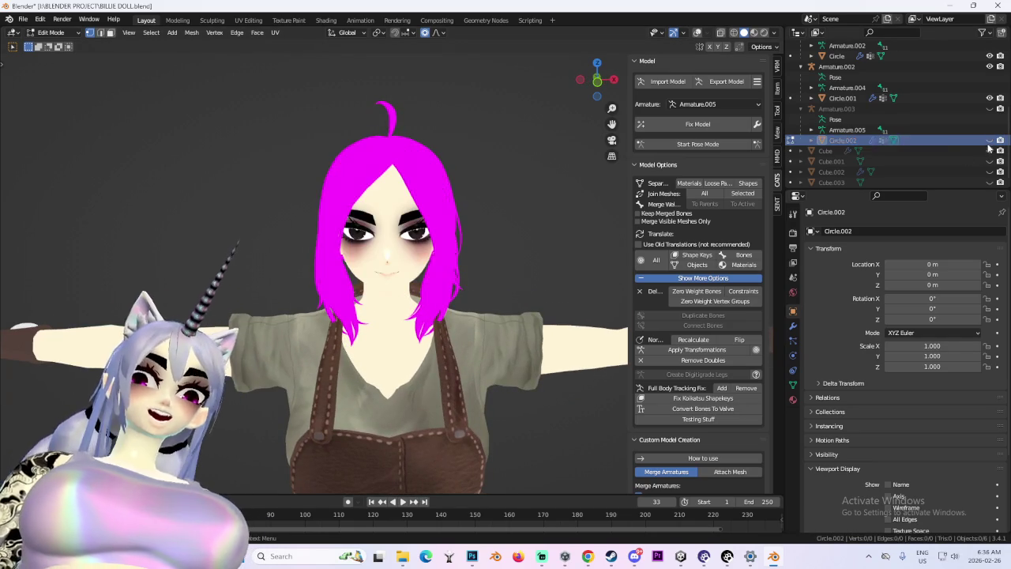
scroll(399, 224, "up", 2)
In front wireframe Edit Mode on the body, select the head, hair and linked parts.
key("Tab")
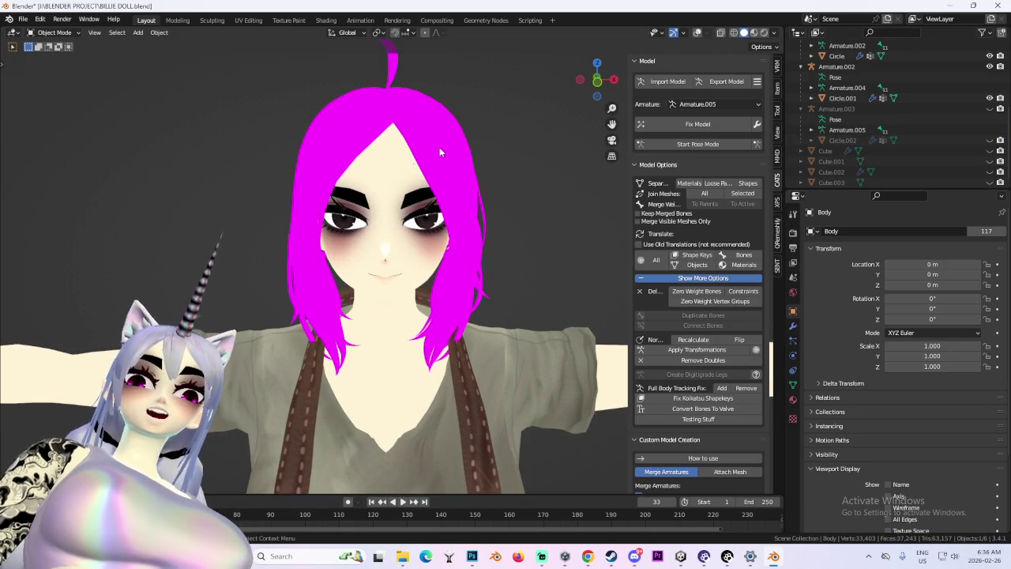
left_click(697, 34)
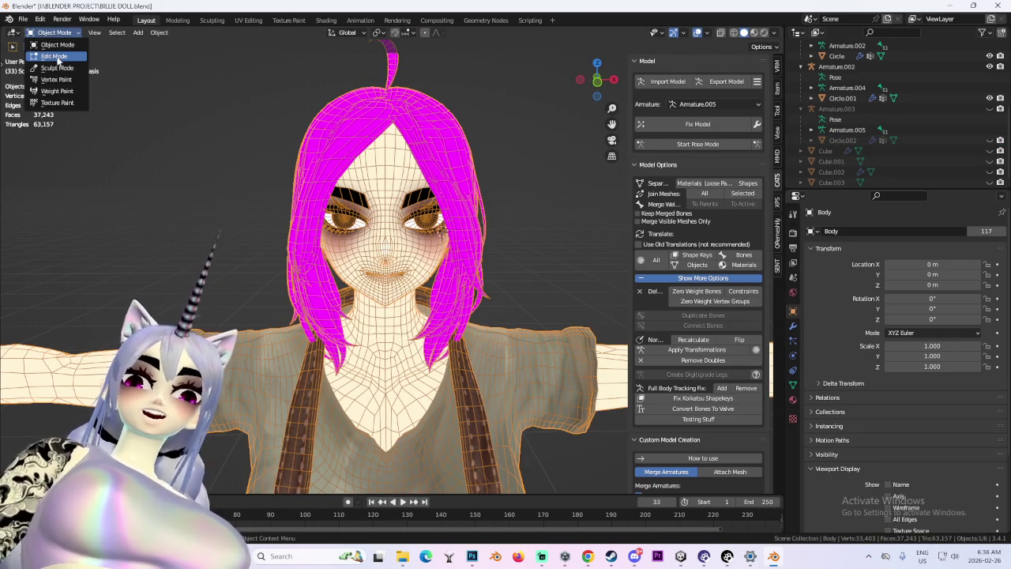
left_click(56, 56)
left_click(597, 79)
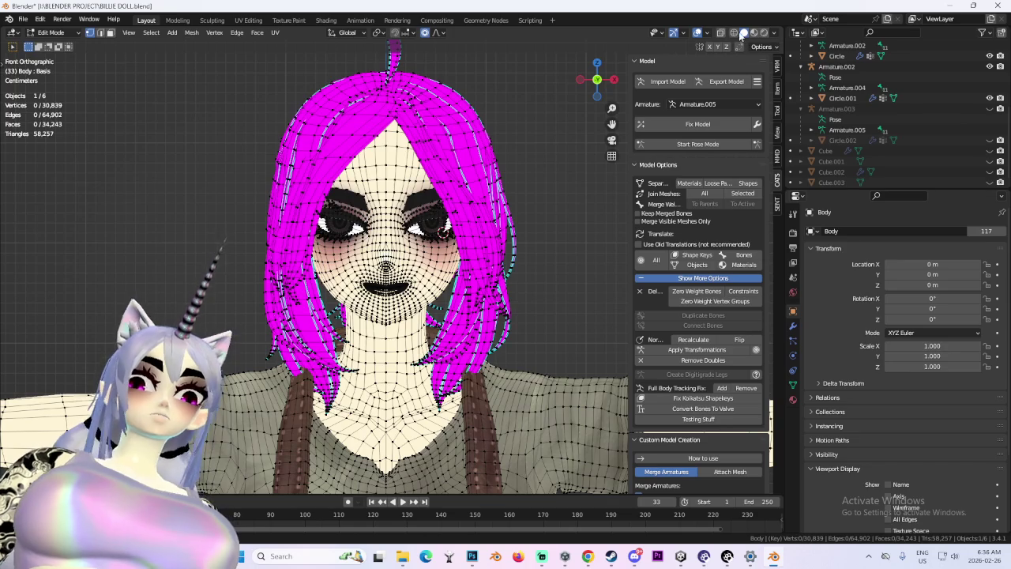
left_click(734, 33)
left_click_drag(185, 101, 499, 281)
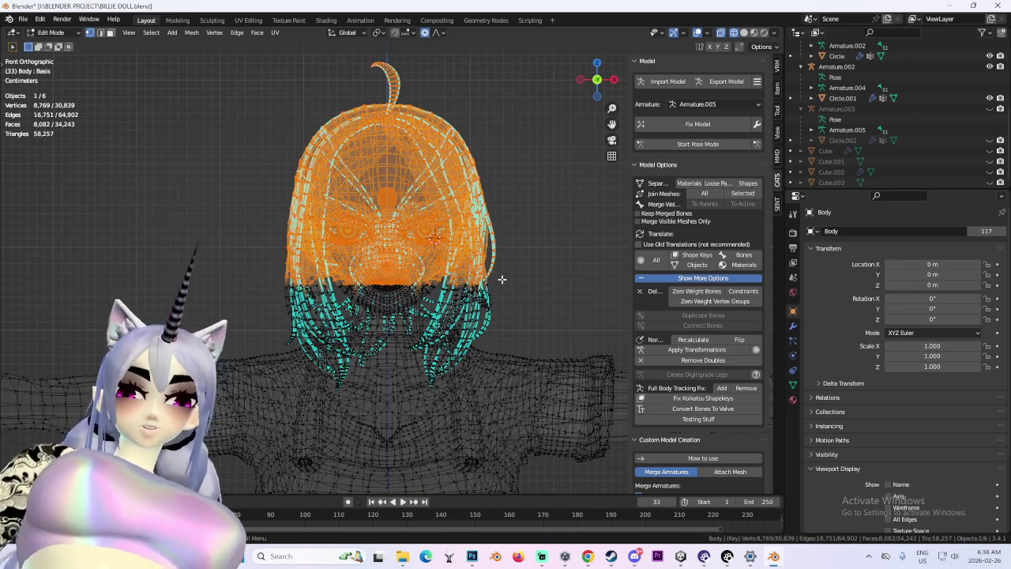
key("ctrl+l")
Duplicate the head and hair beside the character, separate it as Body.004, and select it.
mouse_move(524, 282)
middle_mouse_down()
mouse_move(542, 287)
mouse_move(425, 296)
mouse_move(451, 277)
middle_mouse_up()
key("shift+d")
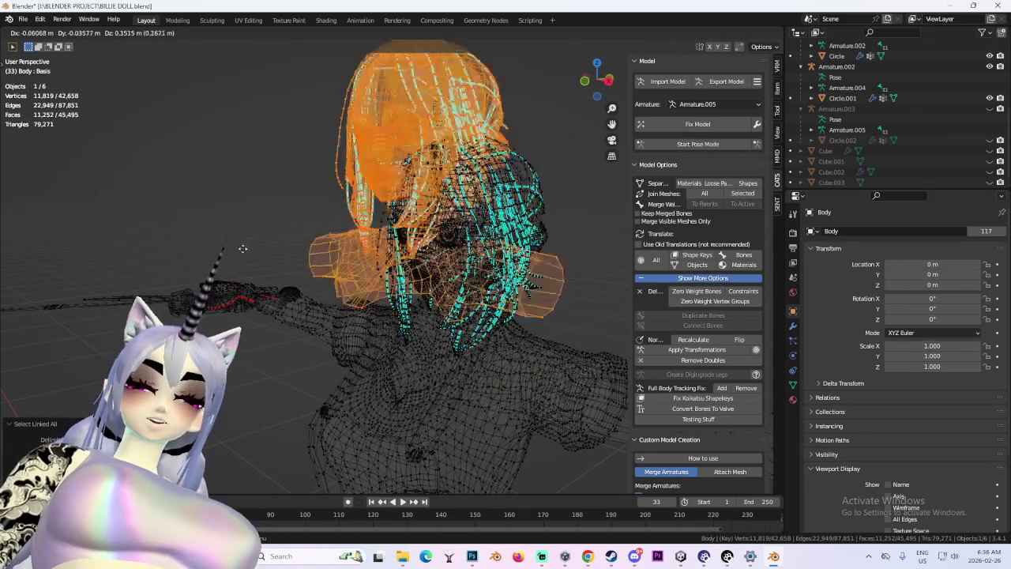
left_click(223, 281)
mouse_move(239, 277)
middle_mouse_down()
mouse_move(221, 278)
mouse_move(237, 269)
middle_mouse_up()
key("p")
left_click(251, 264)
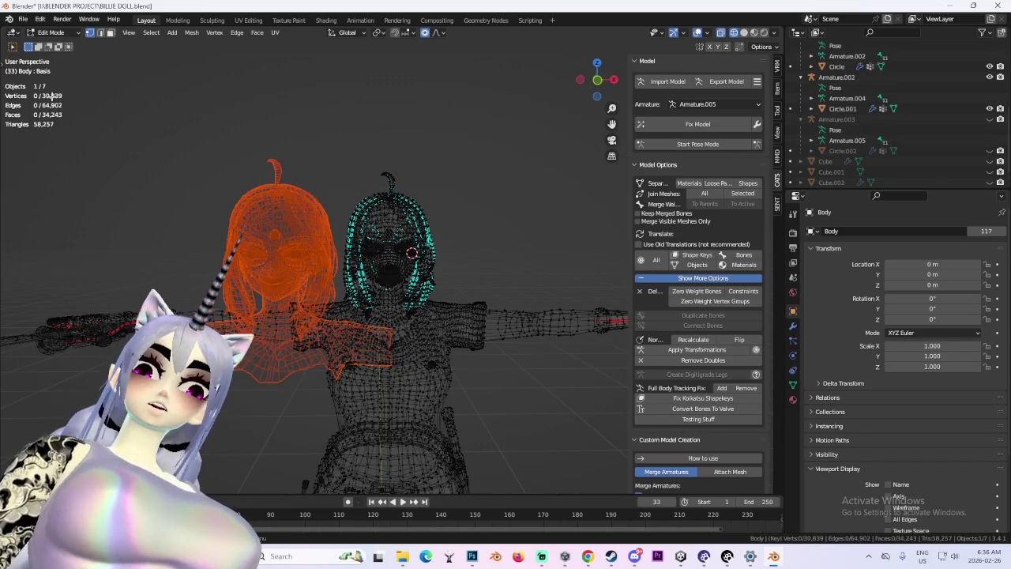
left_click(39, 32)
left_click(55, 43)
left_click(283, 252)
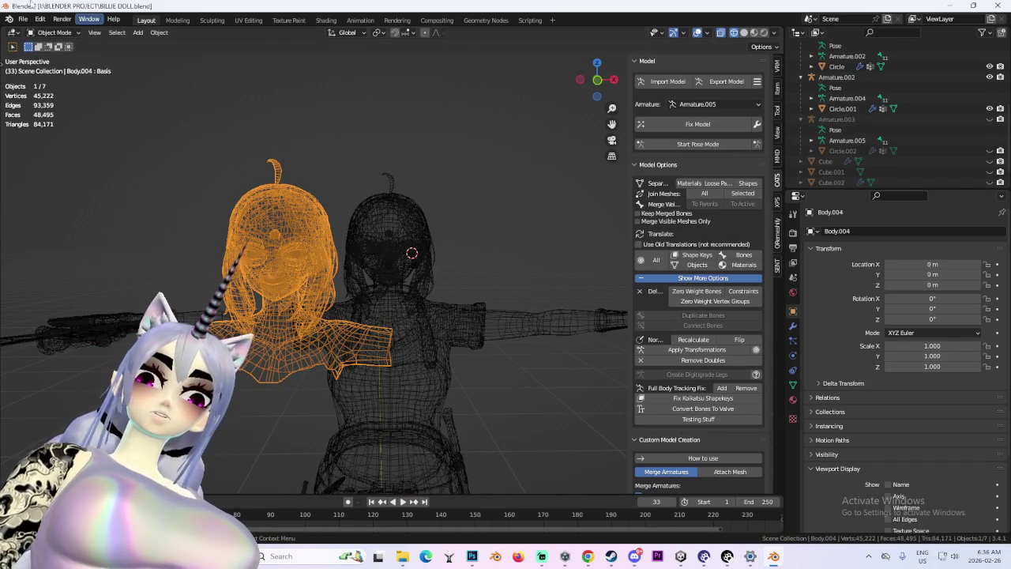
Delete the shoulders from Body.004 in Edit Mode and select the remaining head and hair.
key("Tab")
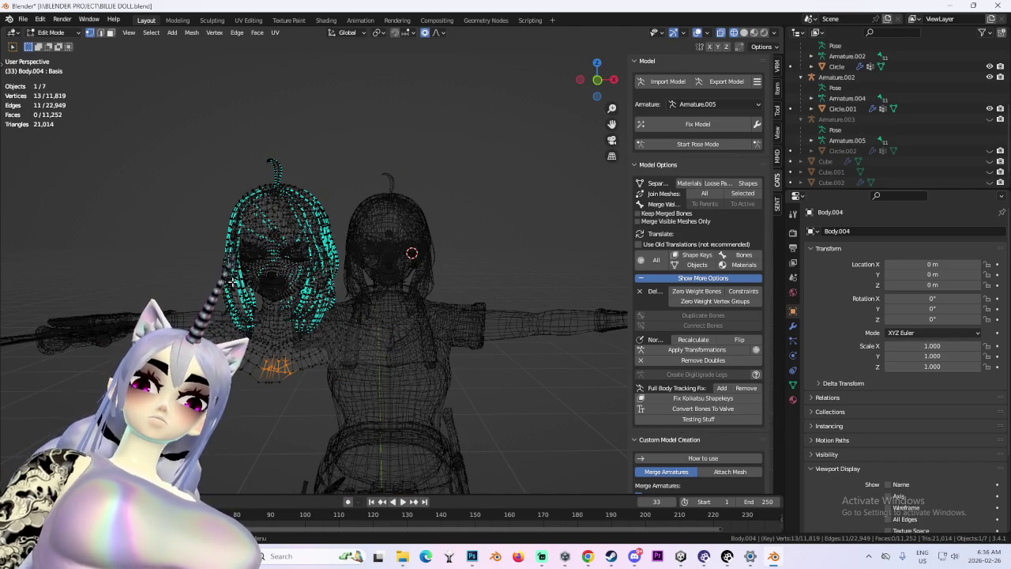
key("ctrl+l")
middle_click_drag(251, 321, 315, 295)
key("x")
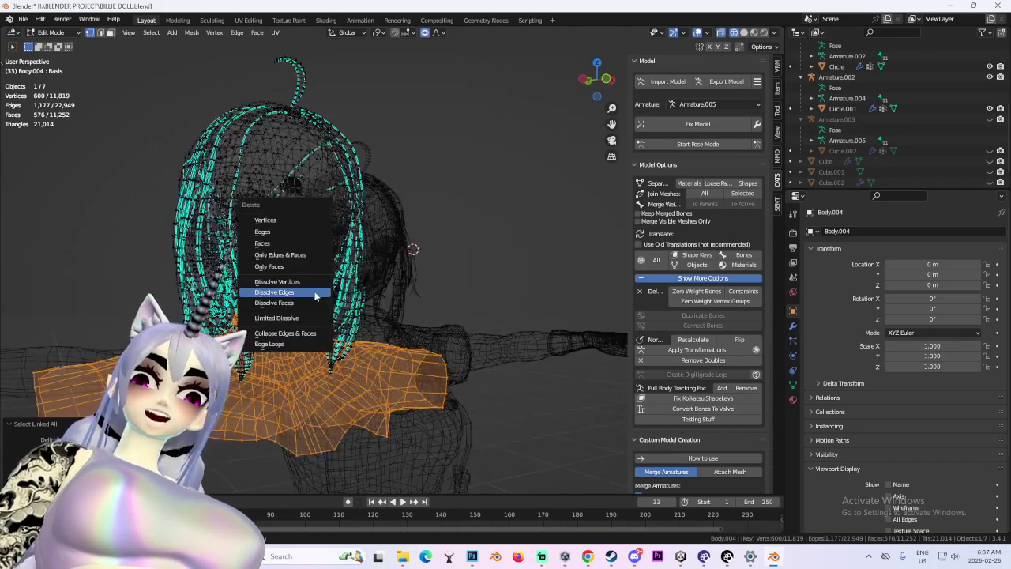
left_click(316, 248)
middle_click_drag(316, 248, 369, 250)
key("a")
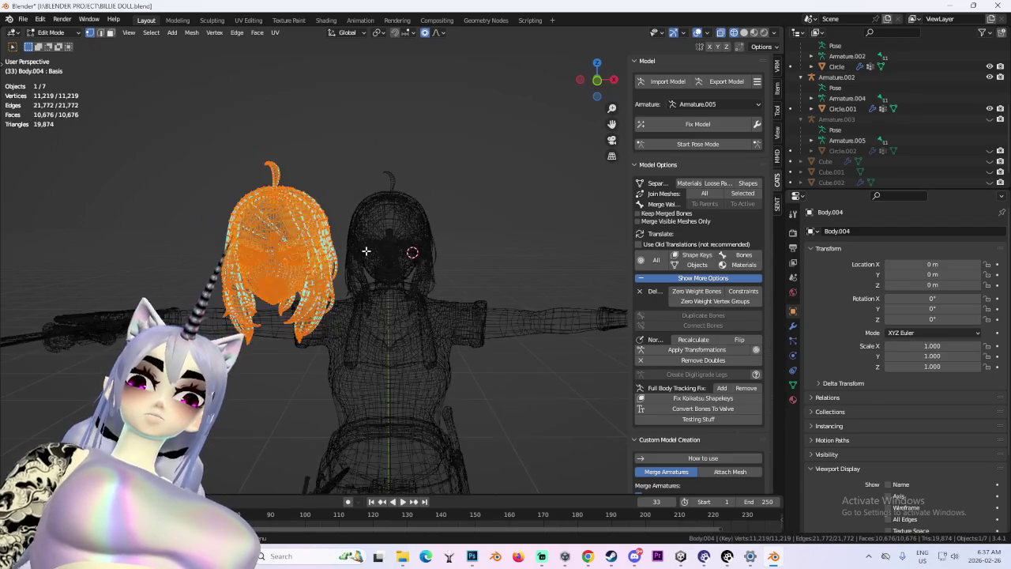
Move, shrink and lower the head copy along Z onto the pocket doll.
left_click(602, 88)
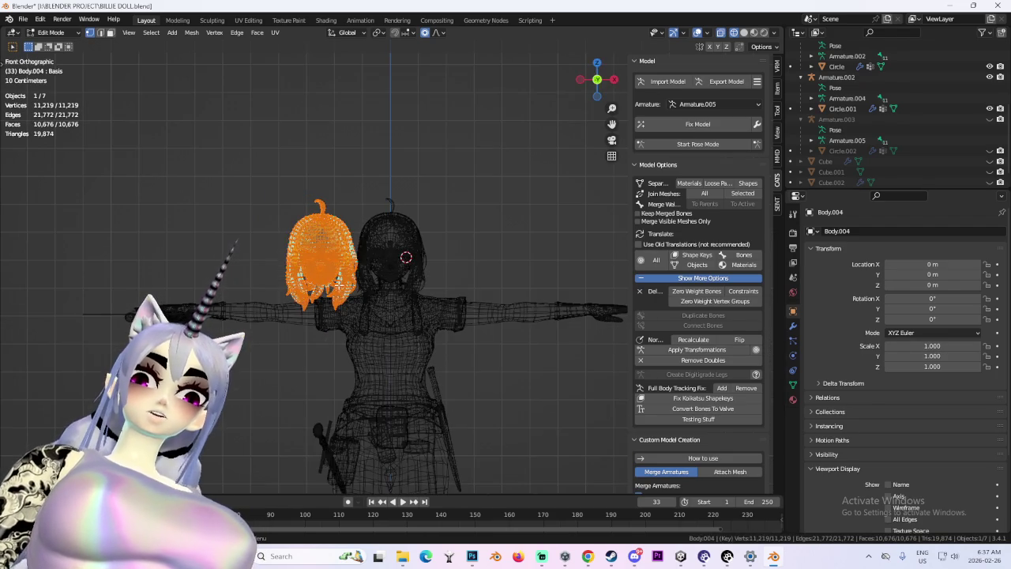
key("g")
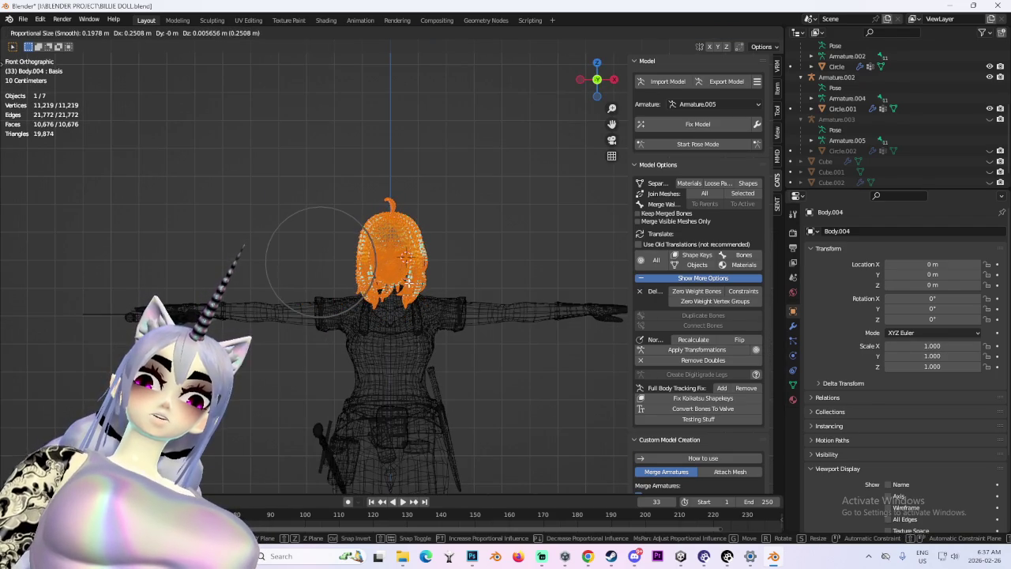
left_click(408, 281)
scroll(332, 222, "up", 3)
middle_click_drag(332, 221, 409, 226)
scroll(409, 226, "up", 3)
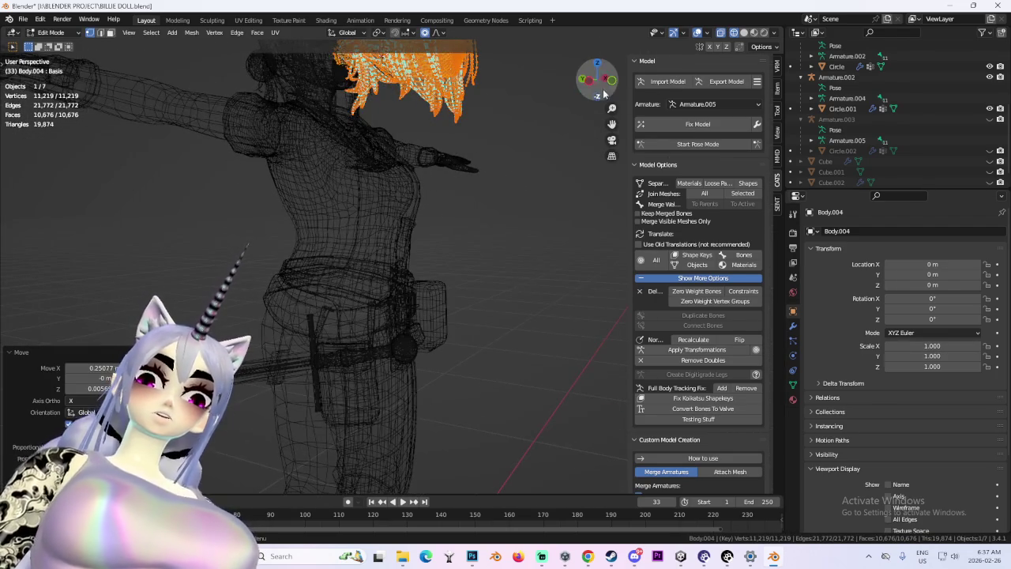
left_click(604, 94)
key("s")
key("Escape")
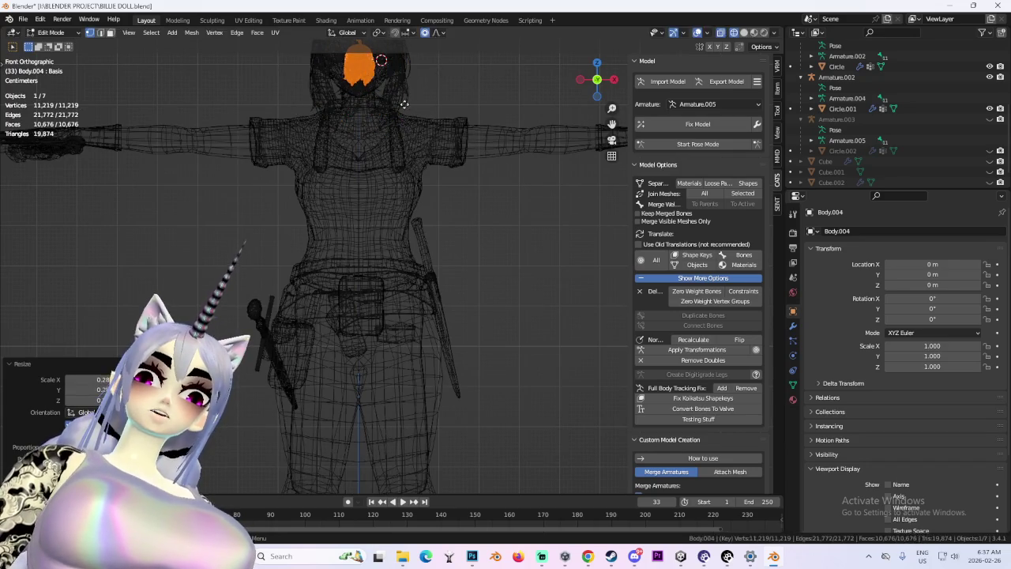
key("g")
key("z")
key("Return")
left_click(744, 33)
scroll(424, 305, "up", 2)
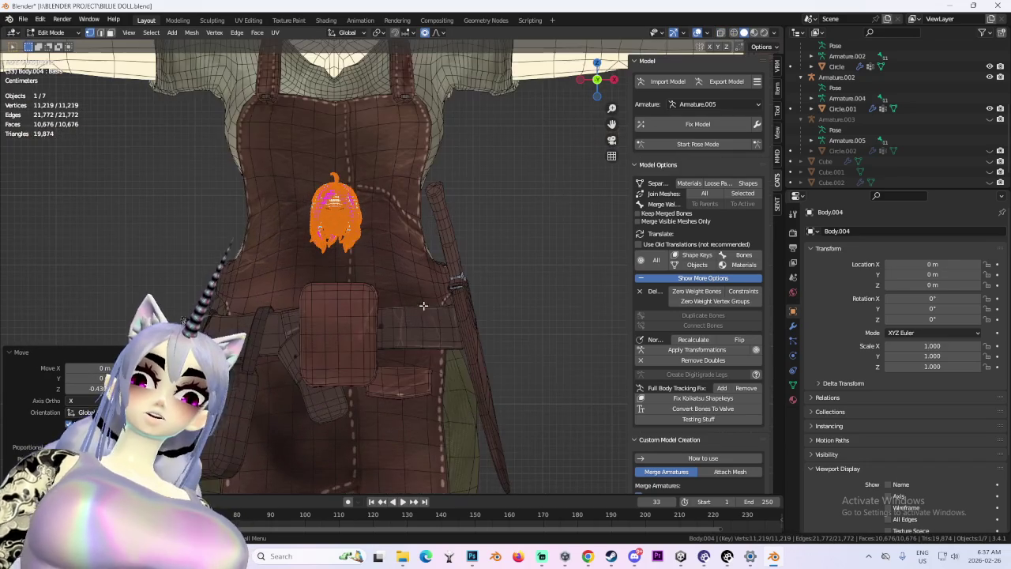
scroll(450, 245, "up", 2)
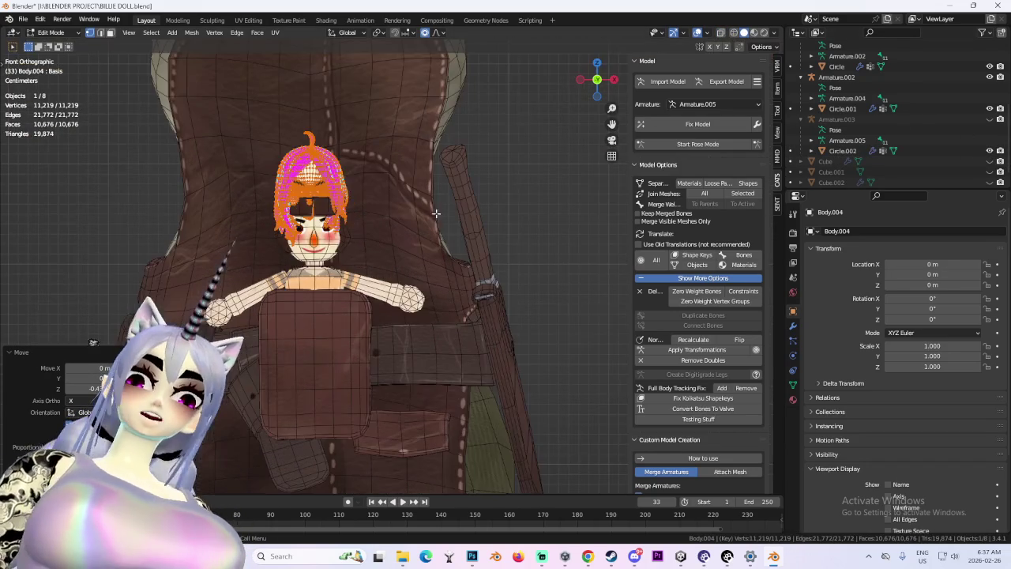
Nudge the pink-haired head onto the doll's body, disable X-ray, inspect, and return to Object Mode.
key("g")
left_click(445, 247)
key("alt+z")
scroll(458, 300, "down", 3)
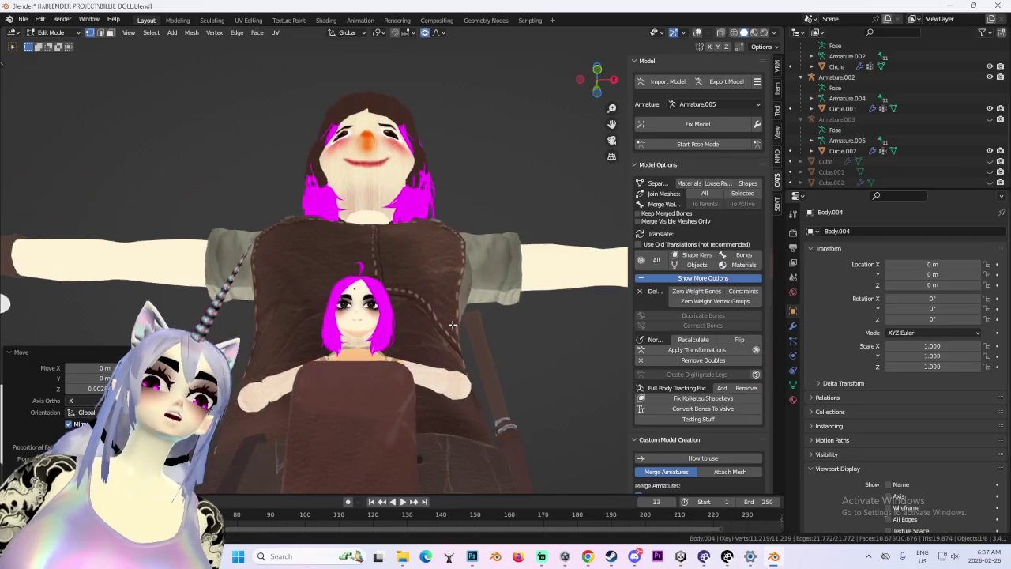
scroll(466, 331, "down", 2)
scroll(474, 359, "down", 1)
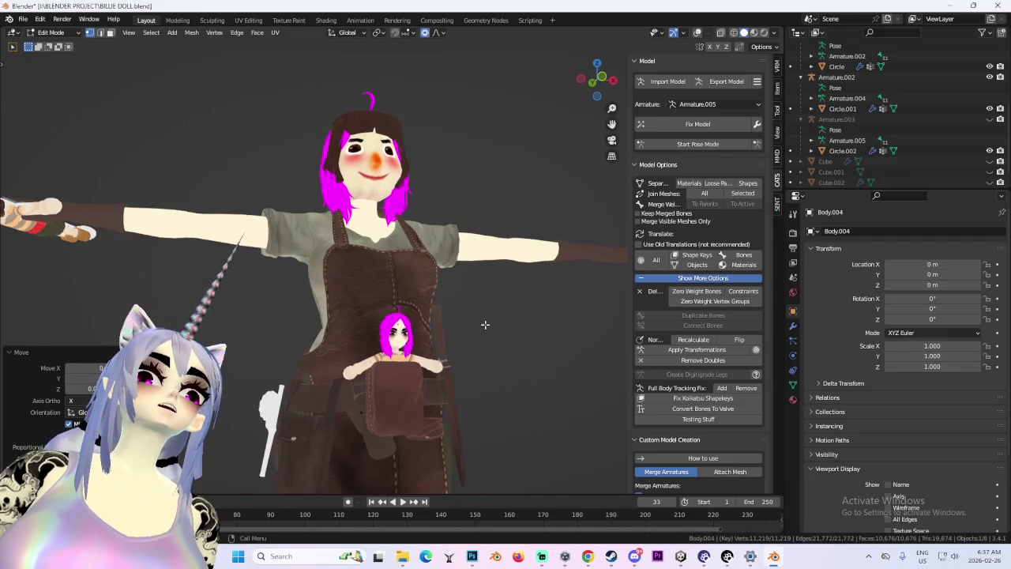
scroll(474, 325, "up", 1)
scroll(458, 324, "up", 1)
scroll(363, 330, "up", 1)
scroll(356, 340, "up", 1)
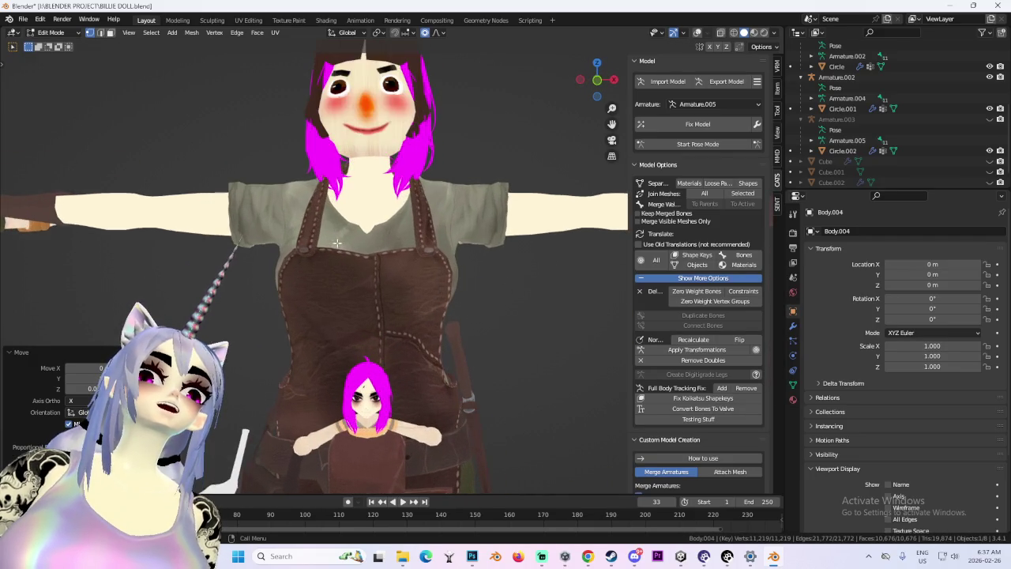
scroll(371, 352, "up", 1)
scroll(387, 360, "up", 1)
scroll(404, 371, "up", 1)
scroll(399, 359, "up", 1)
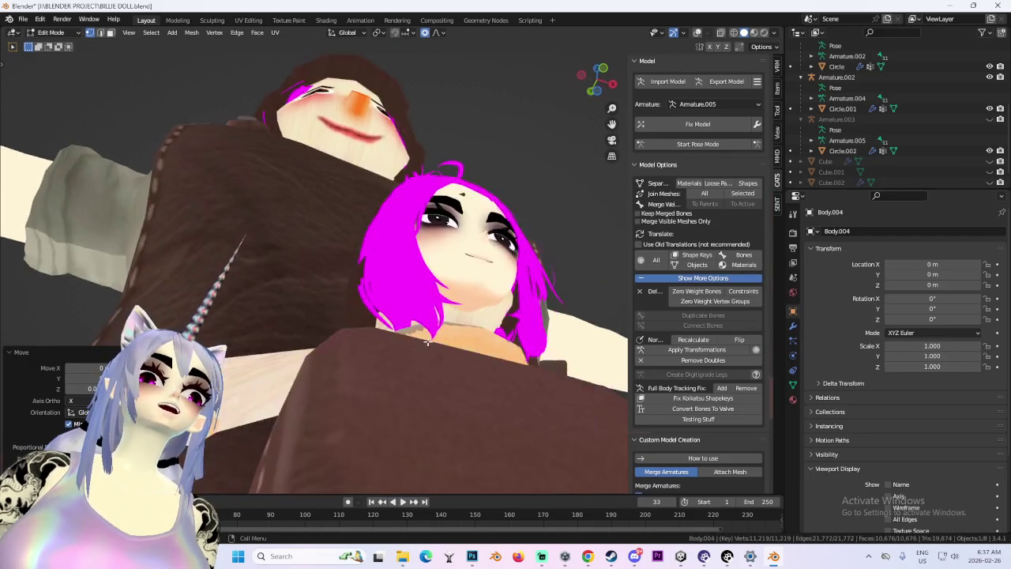
scroll(391, 344, "up", 1)
scroll(379, 324, "up", 1)
scroll(367, 304, "up", 1)
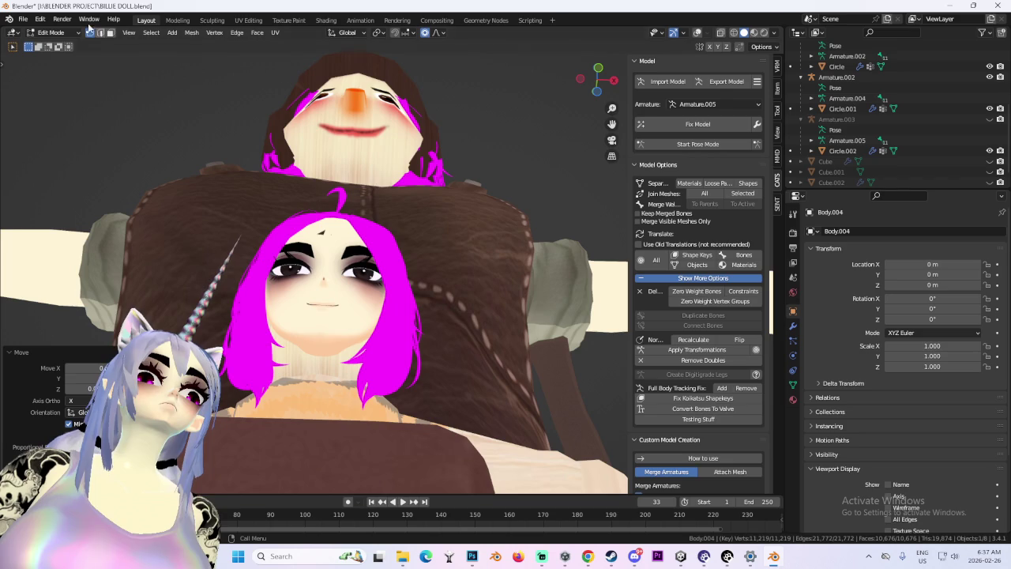
left_click(82, 45)
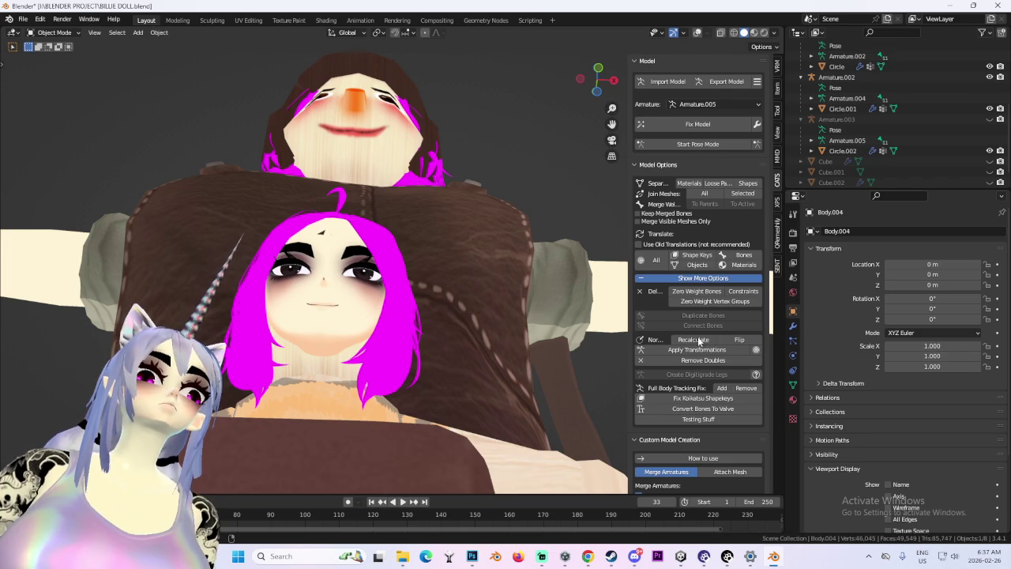
Select the Circle.002 doll-face mesh and show its Shape Keys panel.
left_click(794, 385)
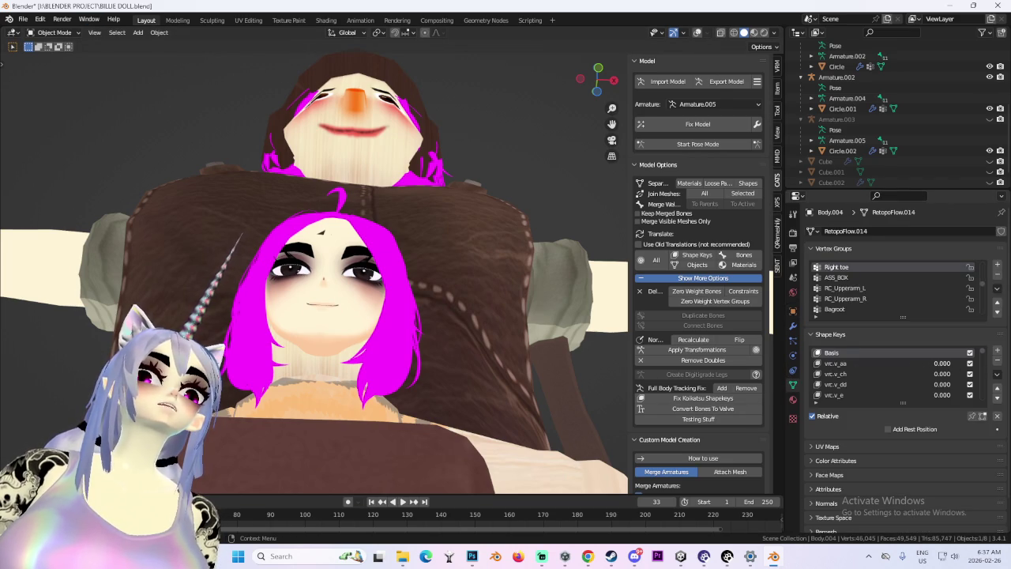
scroll(497, 316, "down", 2)
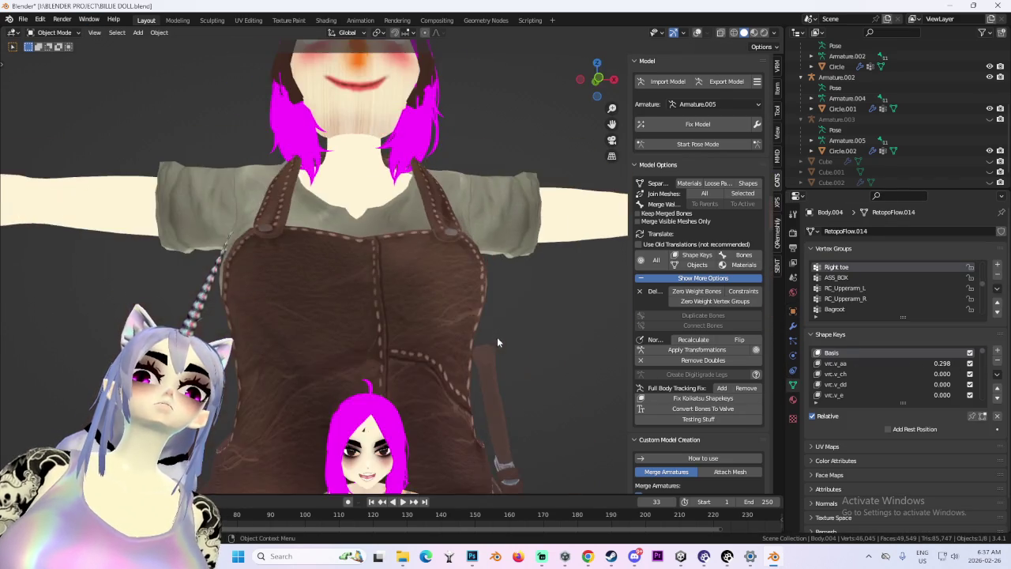
scroll(497, 337, "down", 1)
scroll(491, 340, "down", 1)
scroll(495, 352, "down", 2)
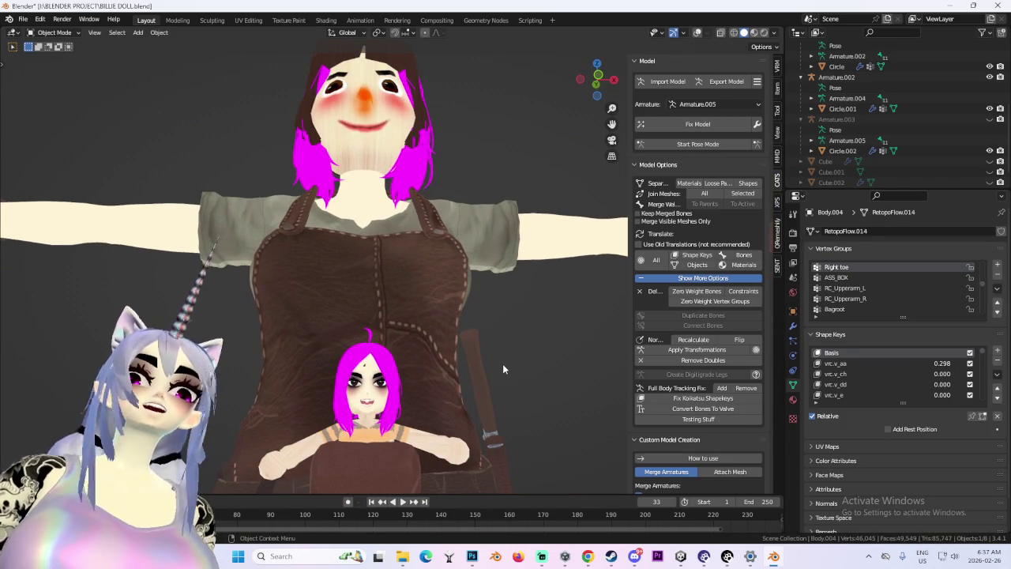
scroll(459, 399, "down", 2)
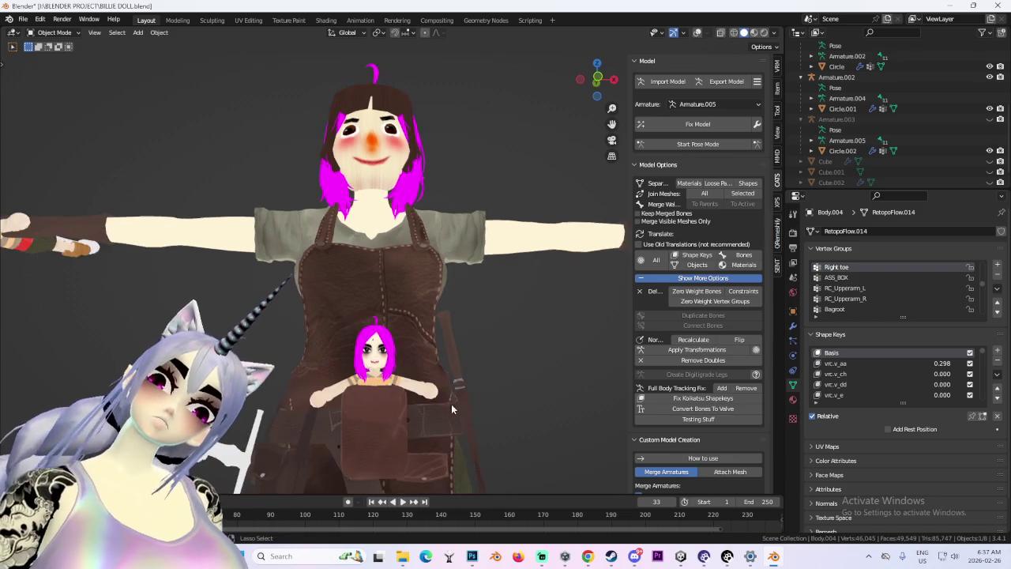
scroll(448, 304, "up", 2)
scroll(449, 185, "up", 2)
left_click(449, 185)
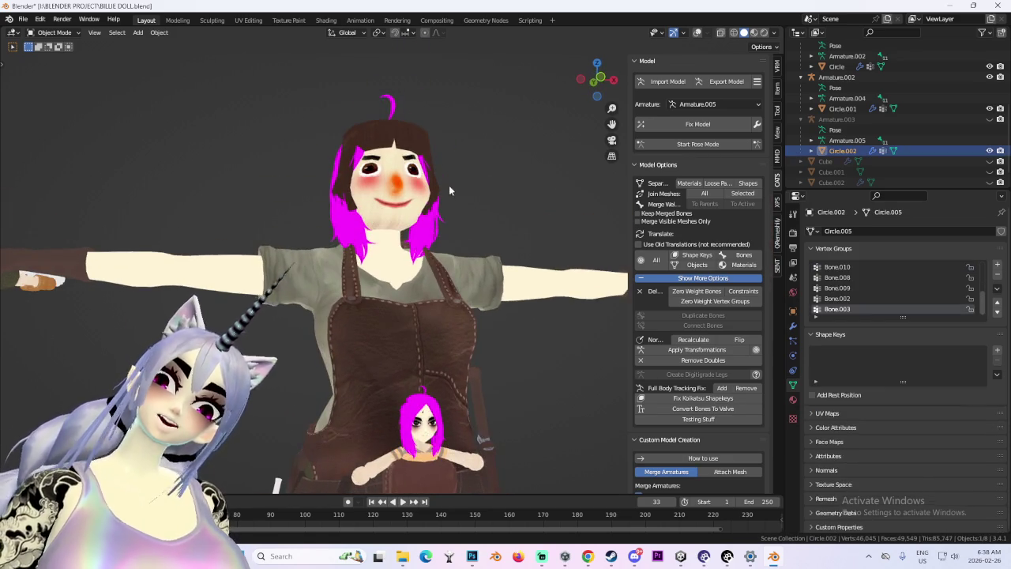
Add a Basis shape key and a new Key 1 to the face mesh.
scroll(472, 274, "up", 1)
scroll(471, 274, "up", 1)
scroll(455, 261, "up", 1)
scroll(435, 251, "down", 1)
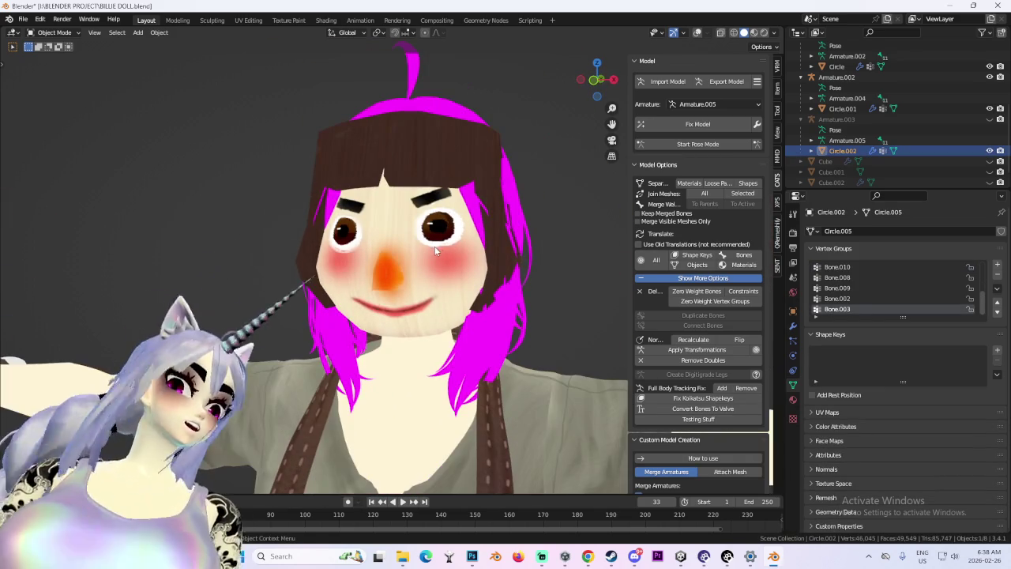
scroll(379, 253, "up", 2)
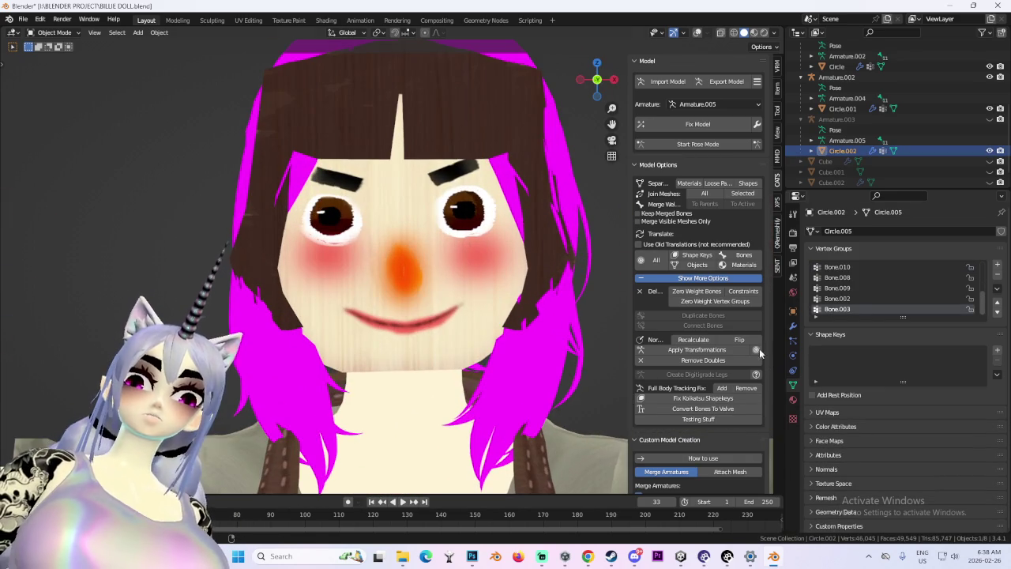
left_click(996, 352)
left_click(997, 352)
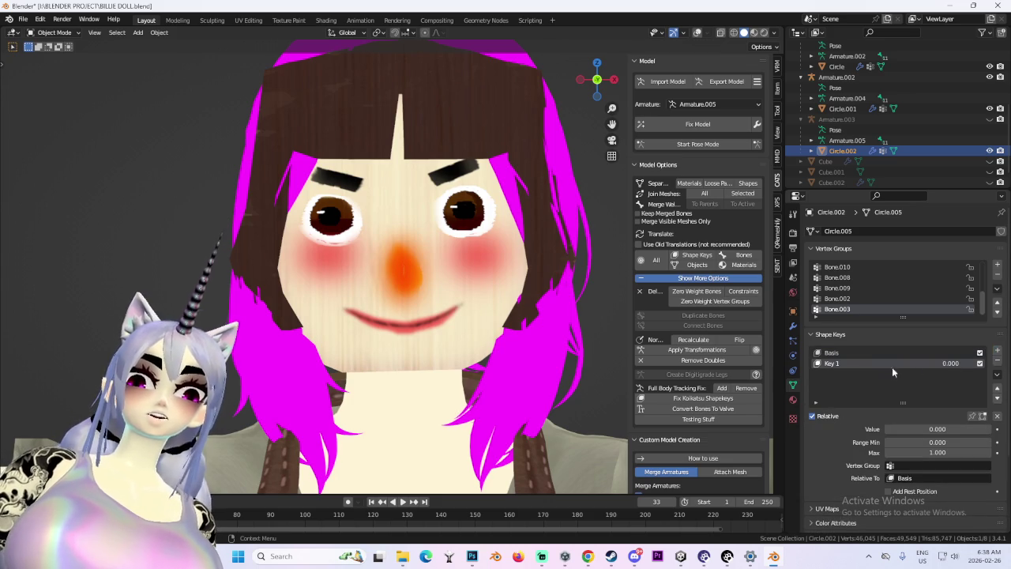
In Sculpt Mode, pull the nose out, lift both mouth corners and reshape the brow.
left_click(52, 32)
left_click(63, 68)
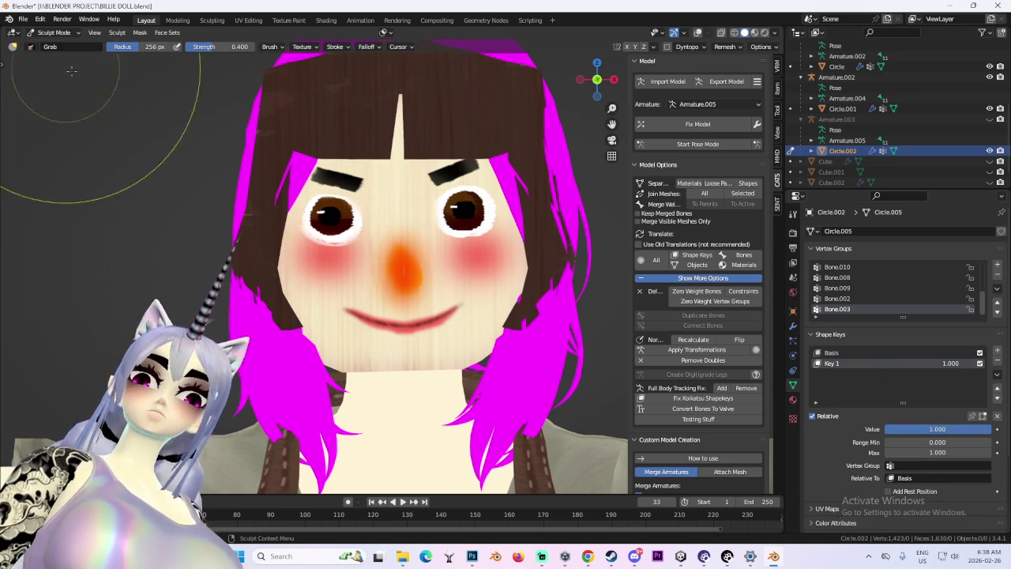
scroll(272, 315, "up", 3)
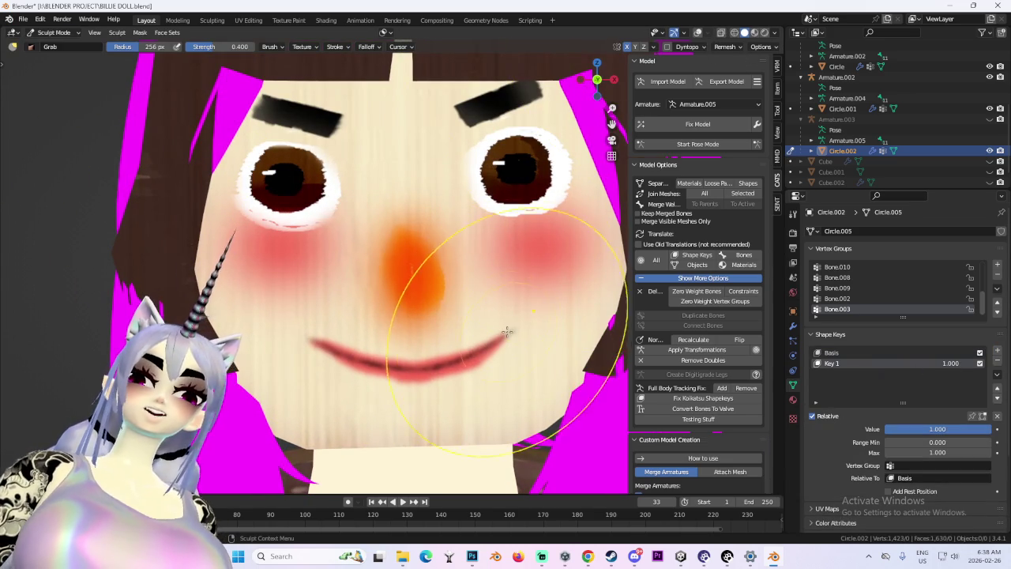
left_click_drag(507, 332, 526, 312)
middle_click_drag(316, 307, 250, 255)
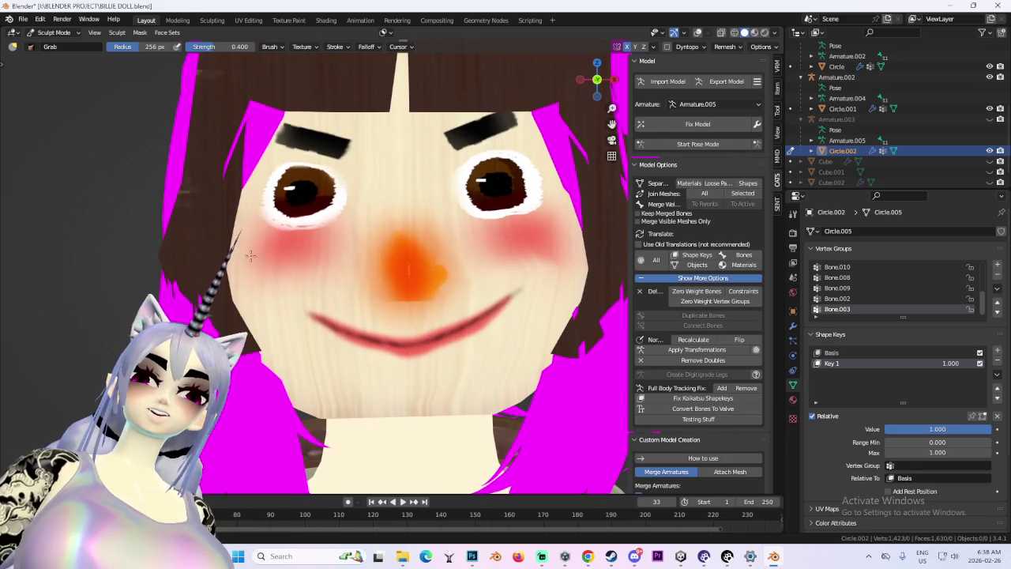
left_click_drag(250, 256, 237, 220)
left_click_drag(370, 150, 379, 219)
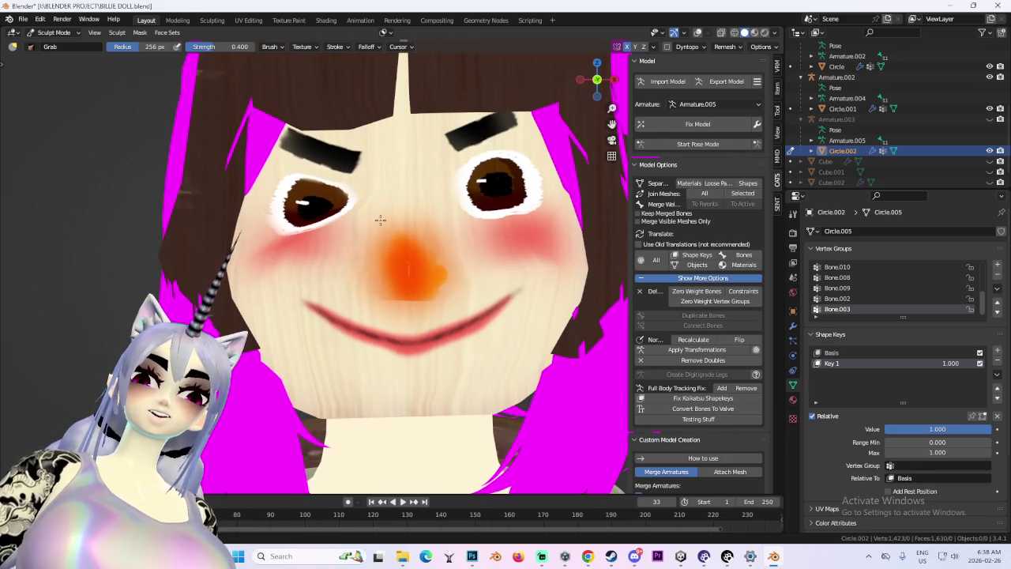
Reshape both eyes and eyebrows, return to Object Mode and test the Key 1 slider.
scroll(307, 215, "up", 1)
left_click_drag(307, 216, 395, 267)
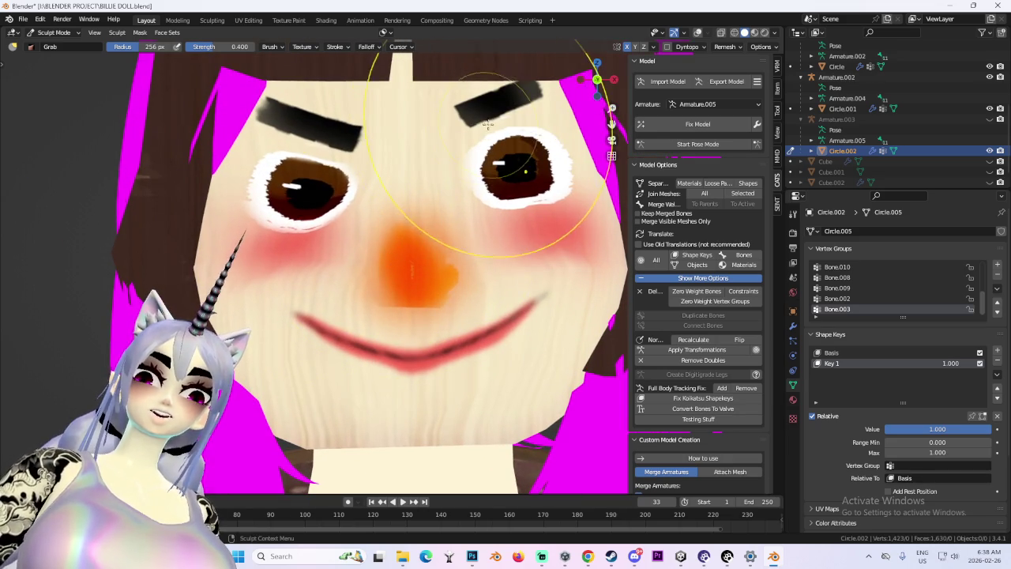
left_click_drag(489, 124, 422, 194)
scroll(440, 204, "down", 1)
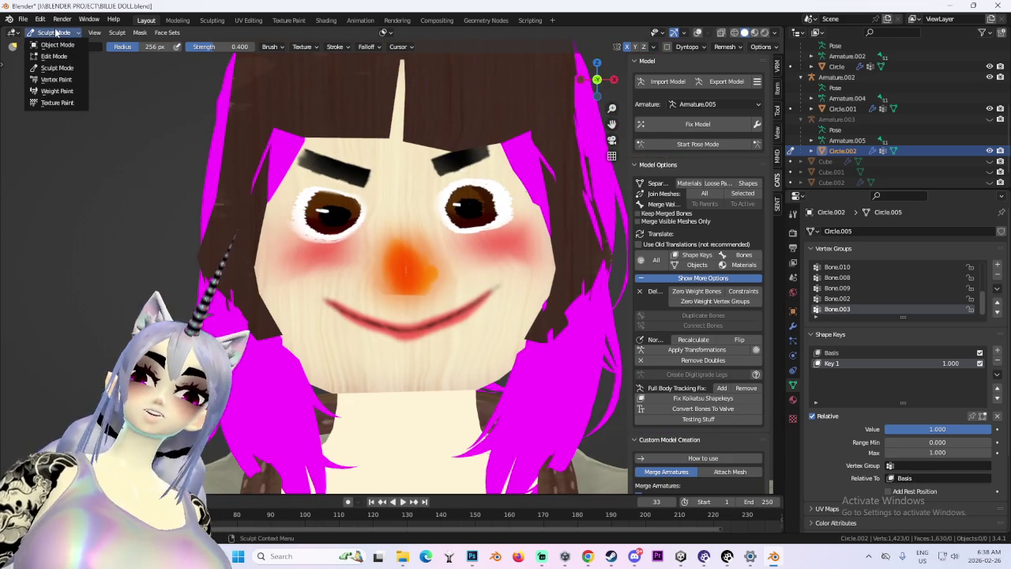
left_click(59, 44)
mouse_move(951, 363)
left_mouse_down()
mouse_move(901, 363)
mouse_move(952, 363)
left_mouse_up()
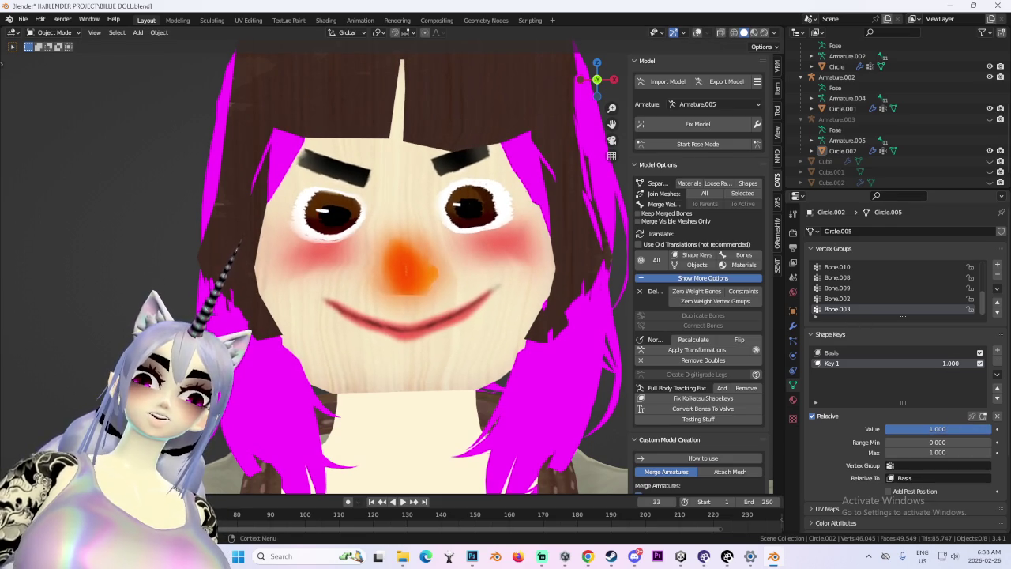
mouse_move(474, 332)
middle_mouse_down()
mouse_move(524, 345)
mouse_move(471, 371)
middle_mouse_up()
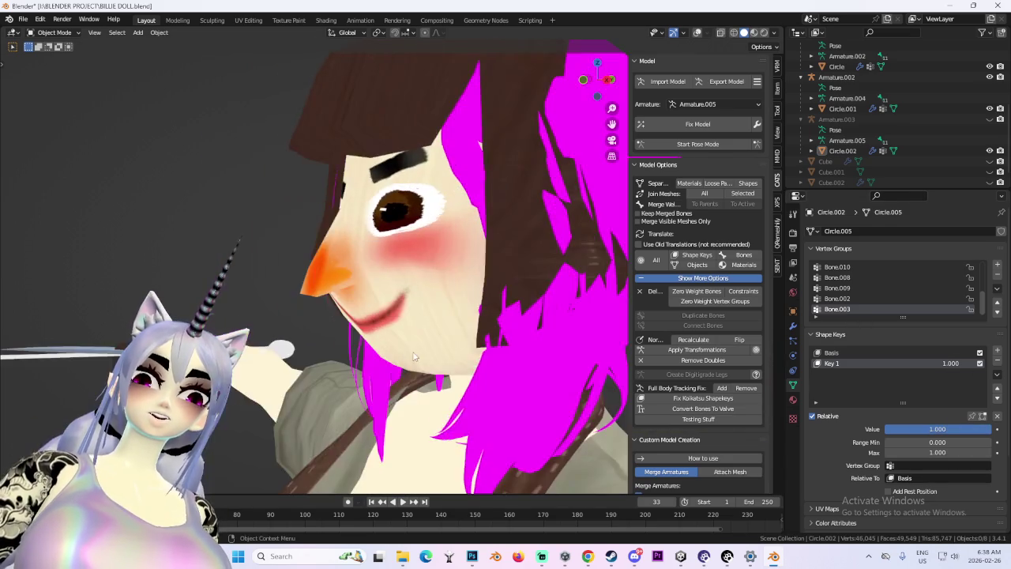
left_click(978, 363)
left_click(979, 363)
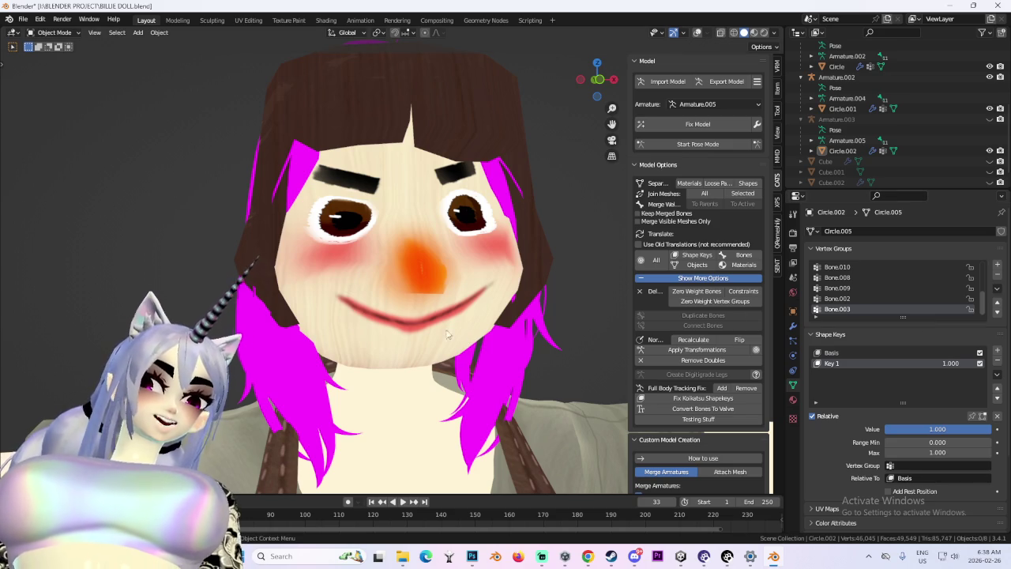
scroll(447, 336, "down", 2)
scroll(448, 324, "down", 2)
scroll(449, 312, "down", 3)
scroll(450, 301, "down", 2)
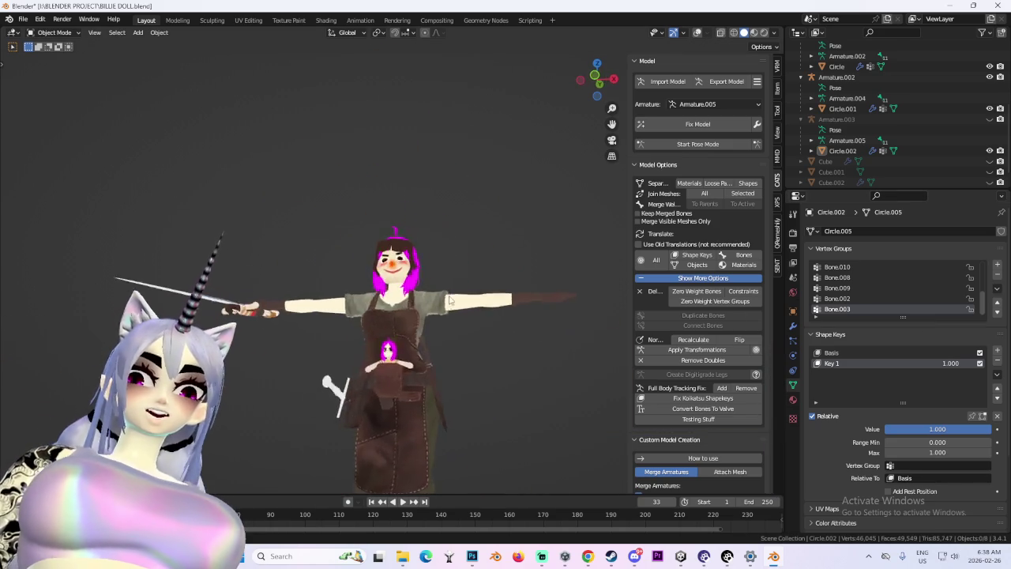
scroll(450, 300, "up", 2)
scroll(463, 298, "up", 2)
scroll(463, 316, "up", 2)
scroll(464, 323, "up", 2)
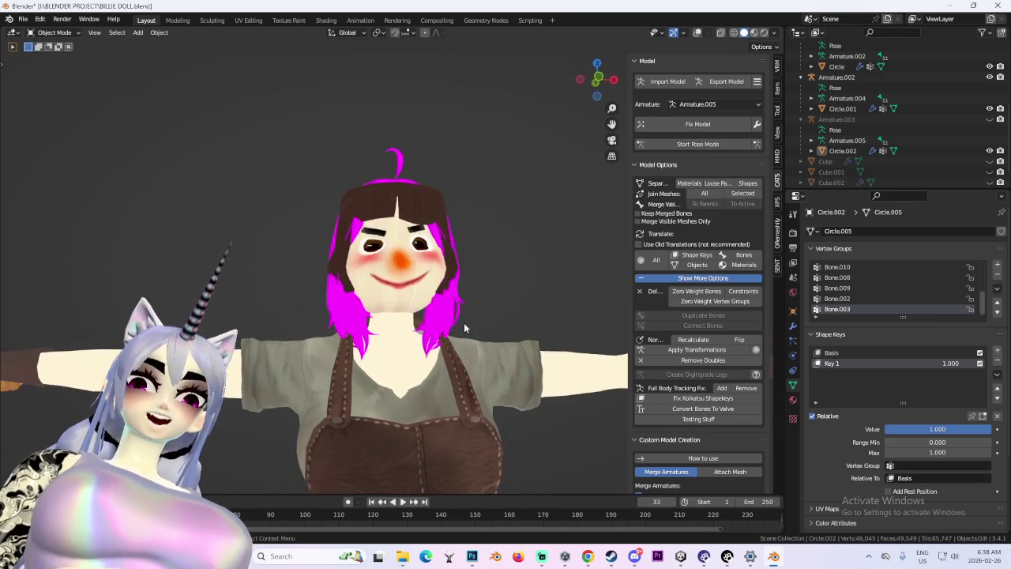
middle_click_drag(464, 327, 452, 316)
mouse_move(476, 207)
middle_mouse_down()
mouse_move(551, 240)
mouse_move(505, 271)
mouse_move(509, 253)
middle_mouse_up()
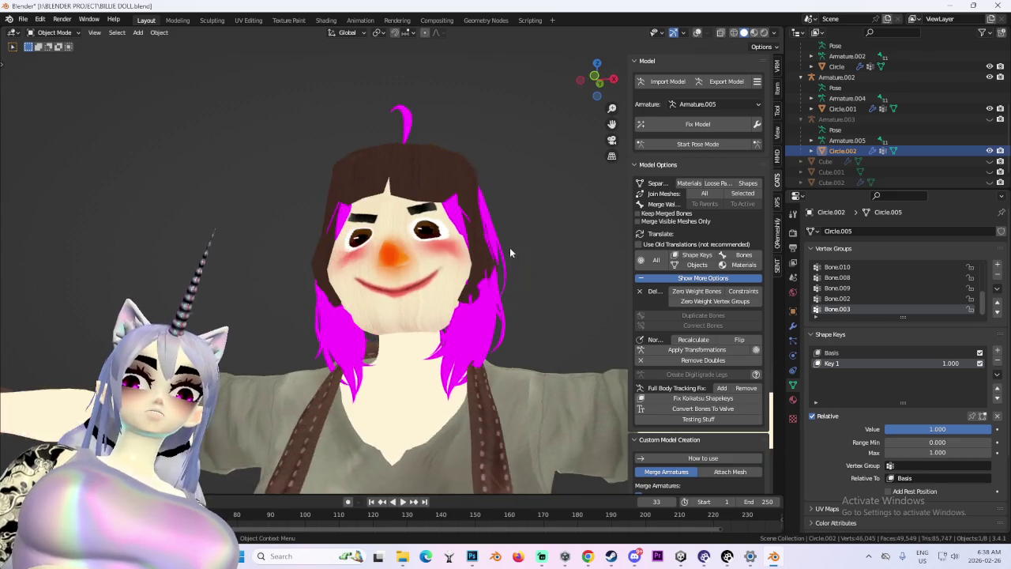
scroll(504, 261, "down", 2)
scroll(481, 285, "down", 2)
scroll(481, 284, "up", 3)
scroll(481, 285, "up", 1)
mouse_move(481, 284)
middle_mouse_down()
mouse_move(522, 283)
mouse_move(386, 295)
mouse_move(399, 269)
middle_mouse_up()
scroll(387, 296, "up", 2)
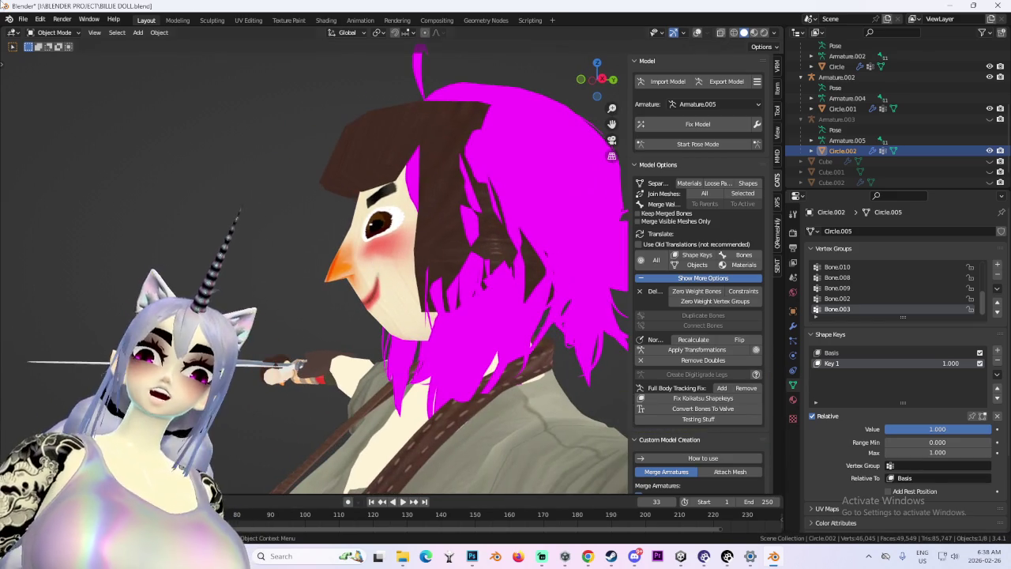
Put the doll face back into Sculpt Mode and orbit to a near-frontal view.
left_click(75, 32)
left_click(49, 57)
scroll(335, 270, "up", 1)
scroll(323, 213, "up", 2)
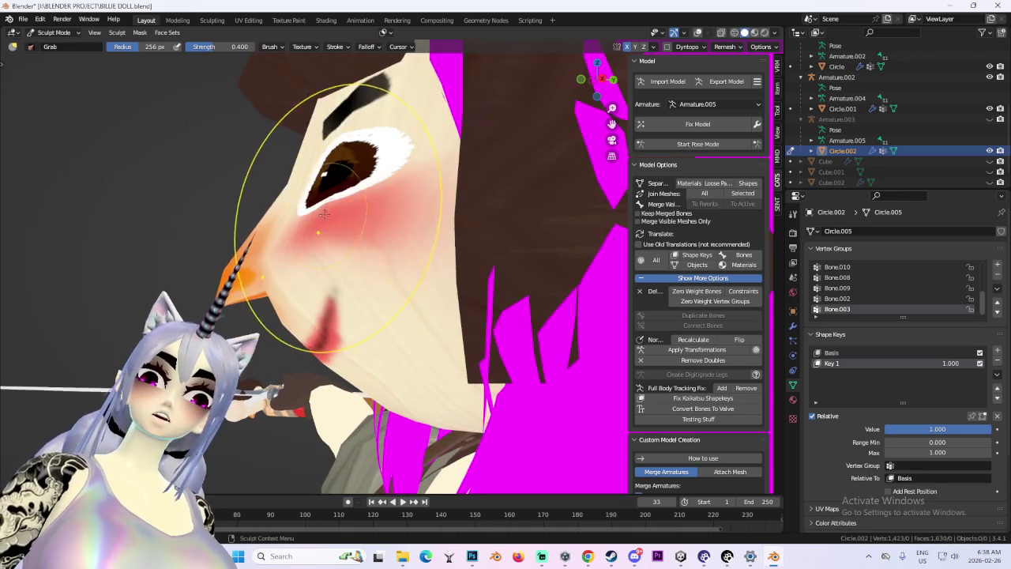
middle_click_drag(335, 248, 395, 267)
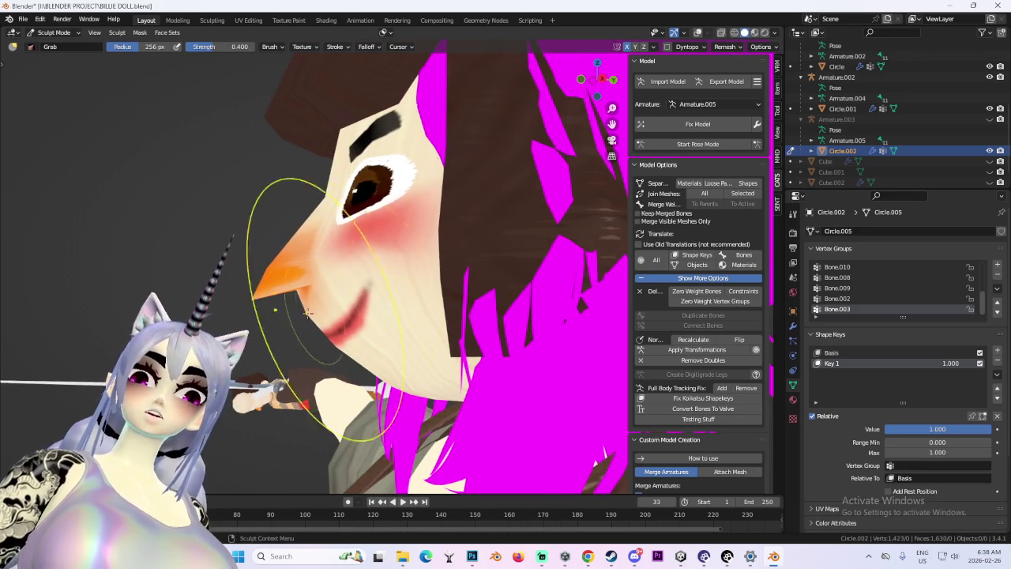
mouse_move(396, 305)
middle_mouse_down()
mouse_move(501, 268)
mouse_move(401, 302)
middle_mouse_up()
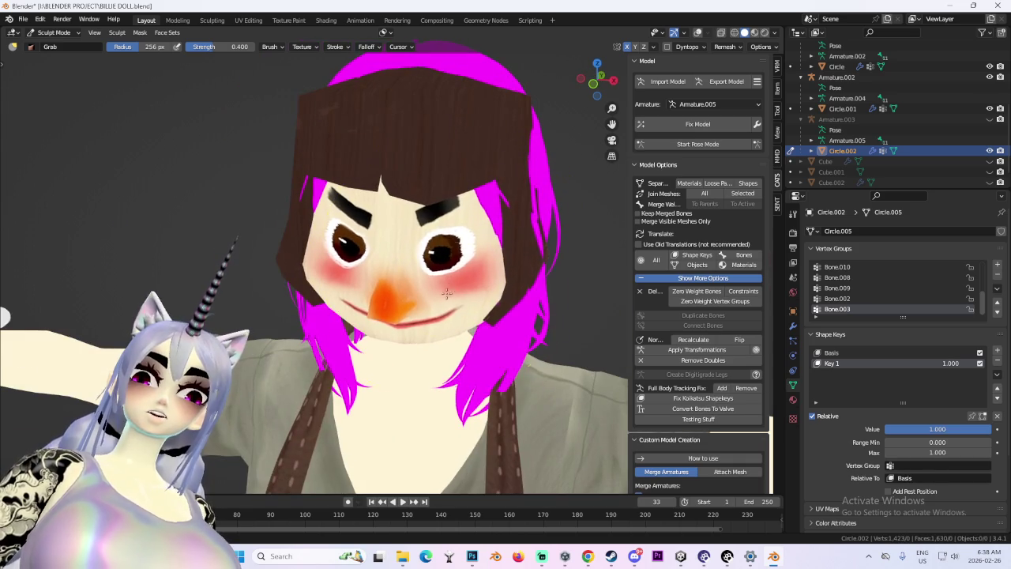
middle_click_drag(357, 278, 335, 225)
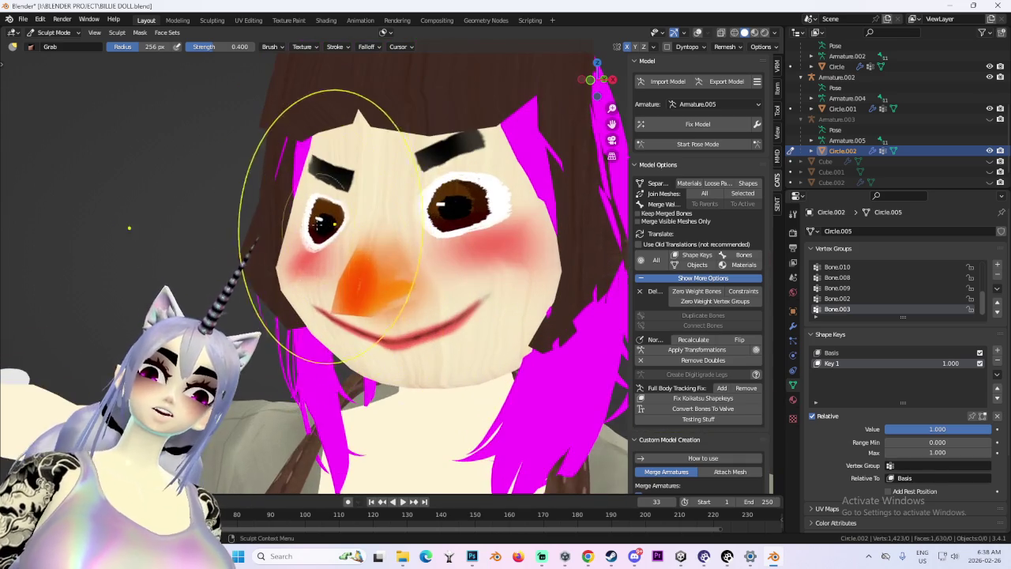
middle_click_drag(477, 243, 378, 281)
Change the viewport lighting to shaded and return to Object Mode.
left_click(777, 33)
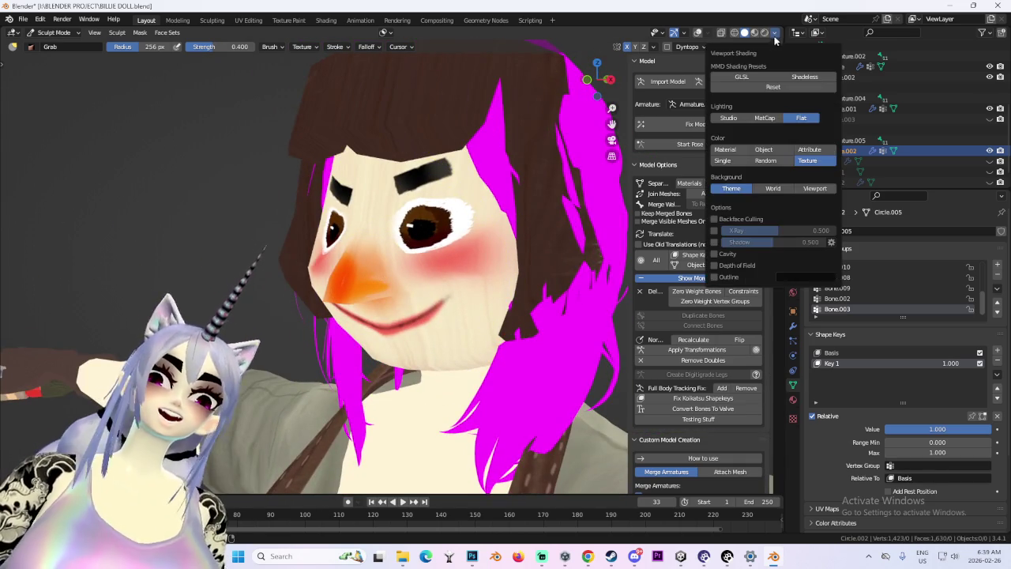
left_click(756, 118)
mouse_move(474, 237)
middle_mouse_down()
mouse_move(535, 247)
mouse_move(506, 277)
middle_mouse_up()
scroll(505, 281, "down", 2)
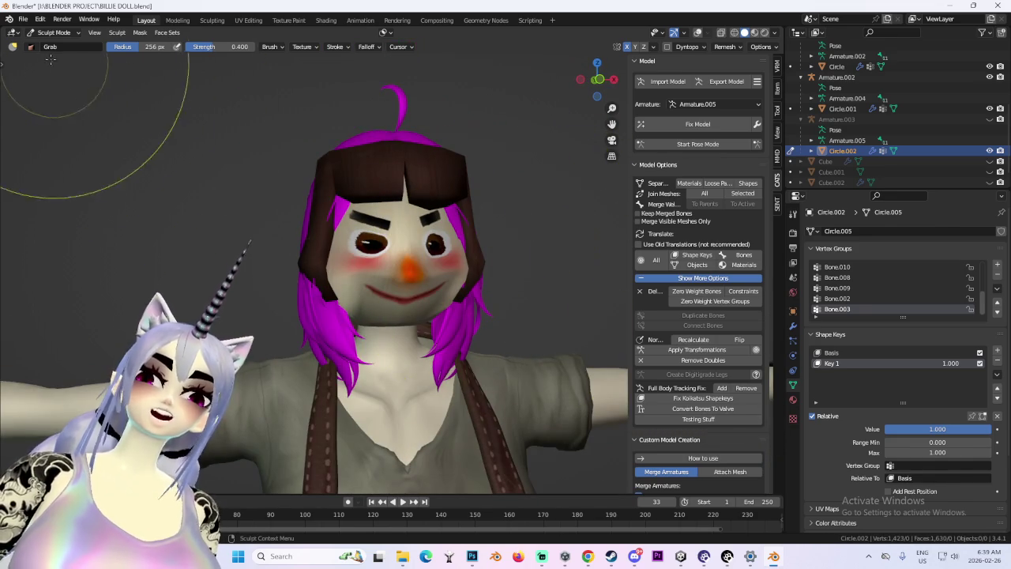
left_click(60, 45)
Snap the view to straight front and zoom in on the character.
middle_click_drag(600, 111, 632, 88)
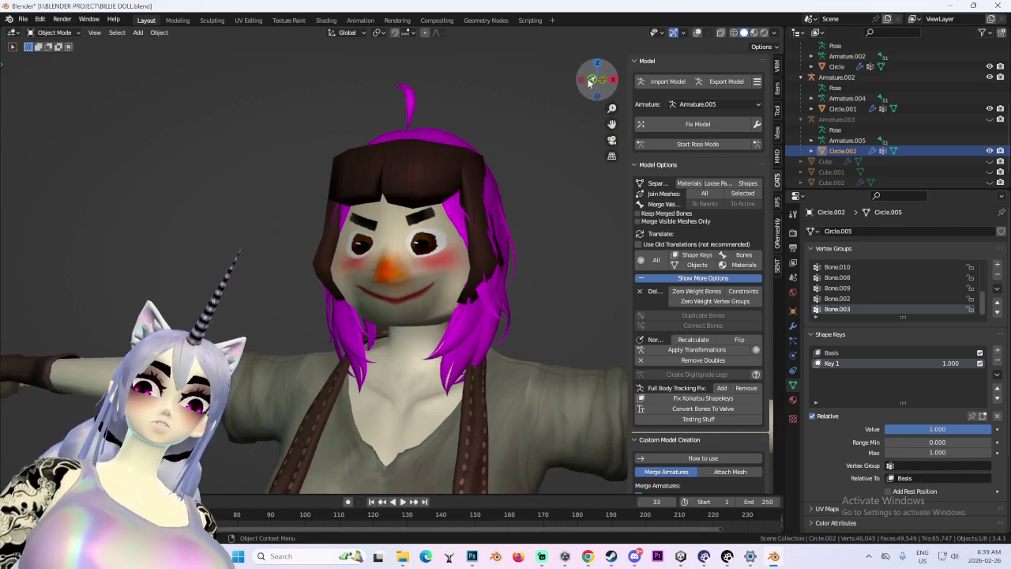
left_click(591, 80)
scroll(450, 308, "up", 2)
scroll(474, 364, "up", 3)
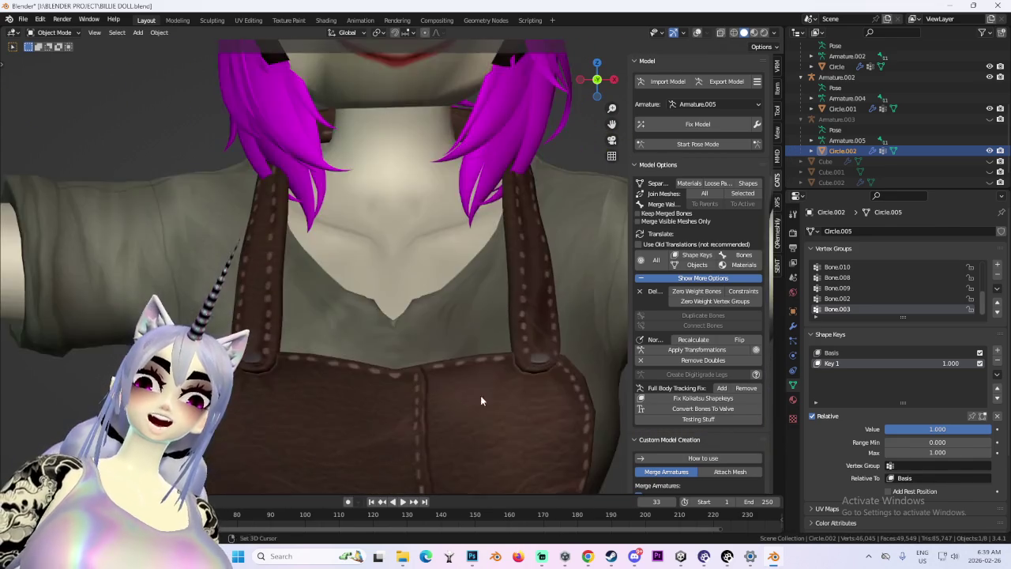
scroll(463, 331, "up", 3)
scroll(395, 257, "up", 3)
scroll(492, 317, "up", 2)
scroll(509, 310, "down", 1)
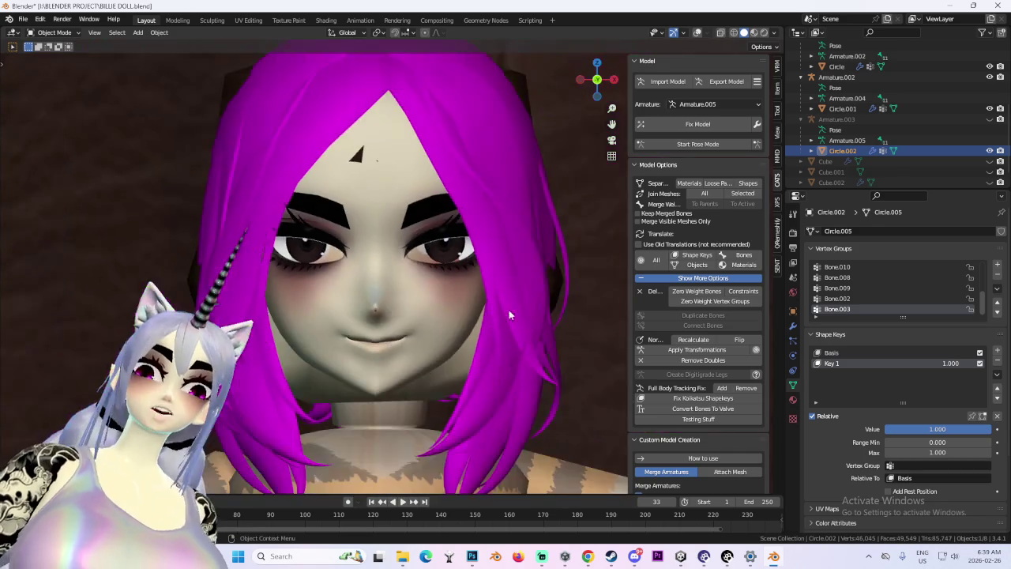
scroll(509, 310, "down", 4)
Set the viewport to Solid shading with Flat lighting.
left_click(772, 35)
left_click(773, 36)
left_click(744, 33)
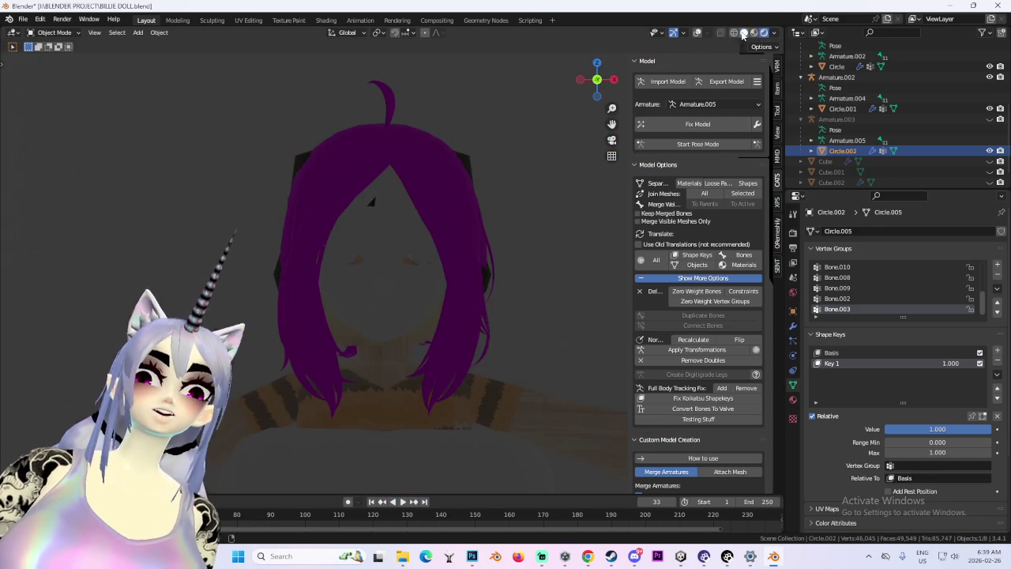
left_click(774, 36)
left_click(808, 117)
scroll(460, 329, "up", 2)
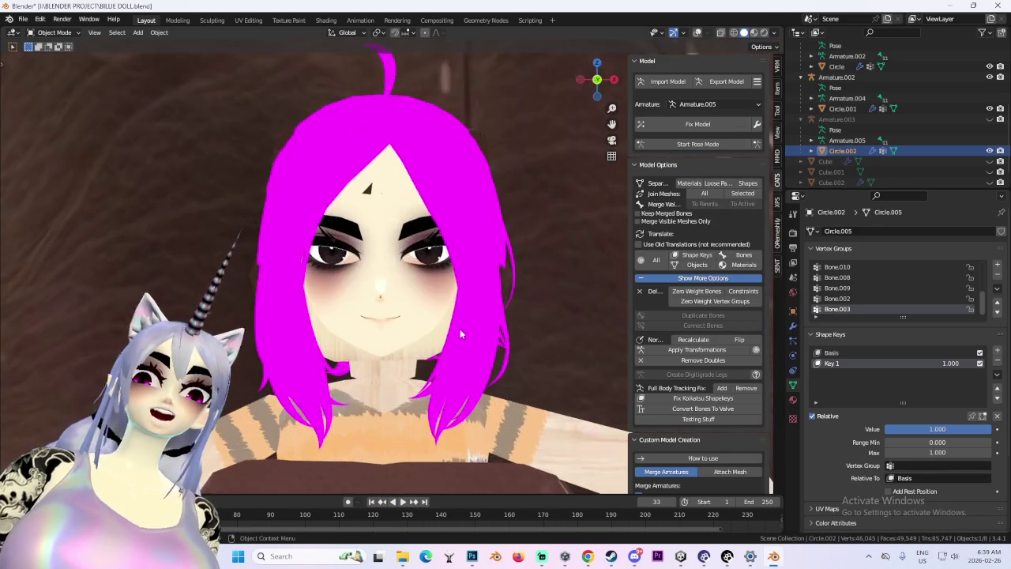
scroll(483, 320, "up", 3)
scroll(488, 328, "down", 5)
scroll(487, 328, "up", 3)
scroll(369, 332, "down", 3)
Delete the pink-haired Body.004 doll body from the apron pocket.
mouse_move(369, 332)
middle_mouse_down()
mouse_move(434, 261)
mouse_move(410, 273)
middle_mouse_up()
scroll(378, 260, "up", 2)
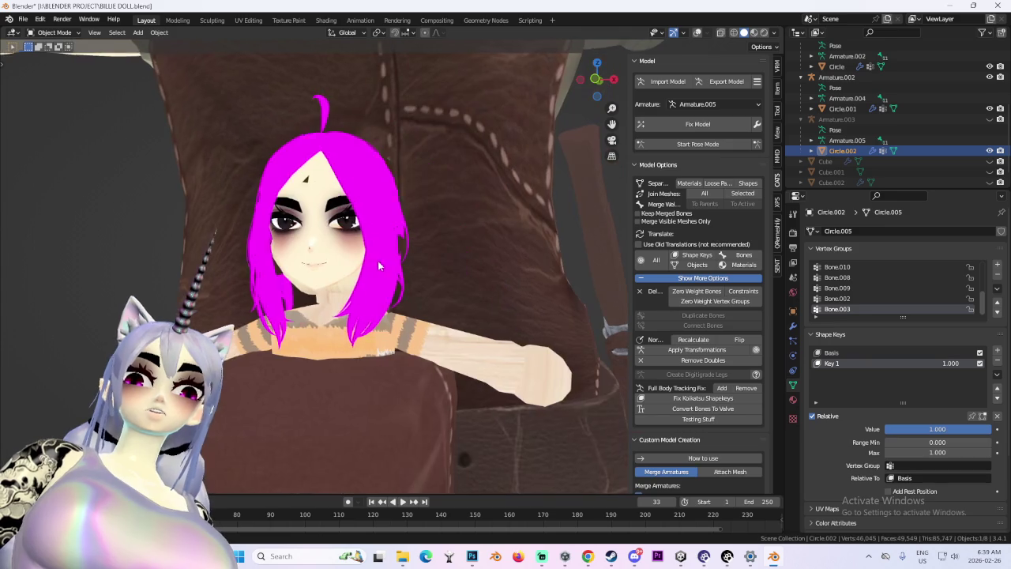
left_click(414, 233)
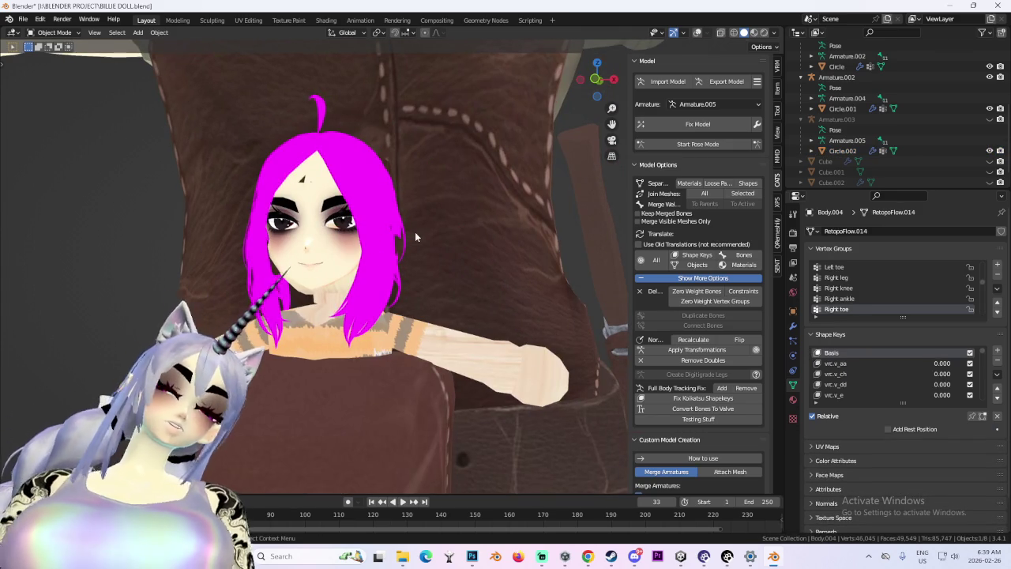
scroll(414, 231, "down", 2)
right_click(379, 227)
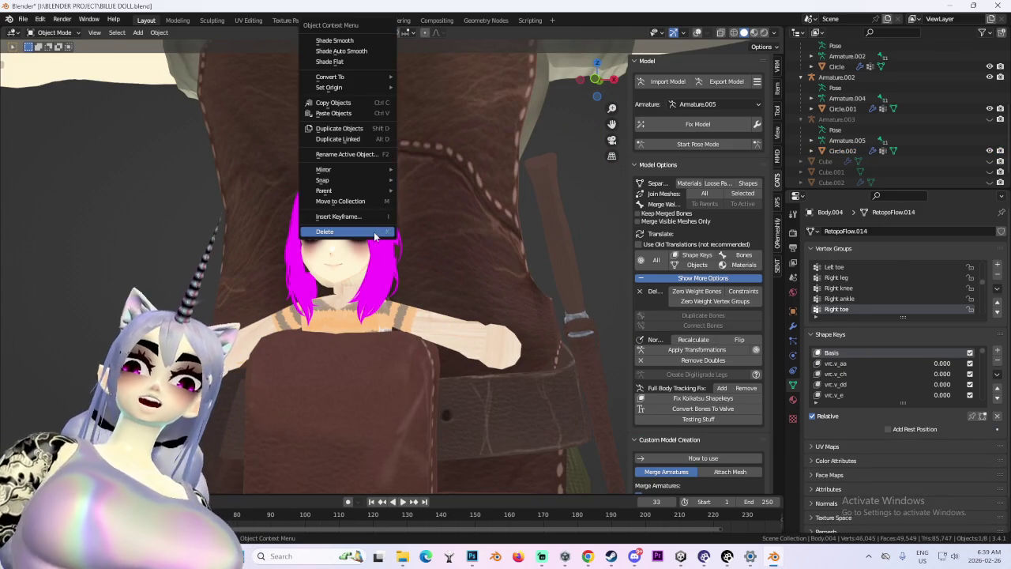
left_click(378, 227)
Delete the Circle.002 doll-face mesh as well.
scroll(437, 222, "down", 3)
left_click(400, 83)
scroll(395, 158, "up", 2)
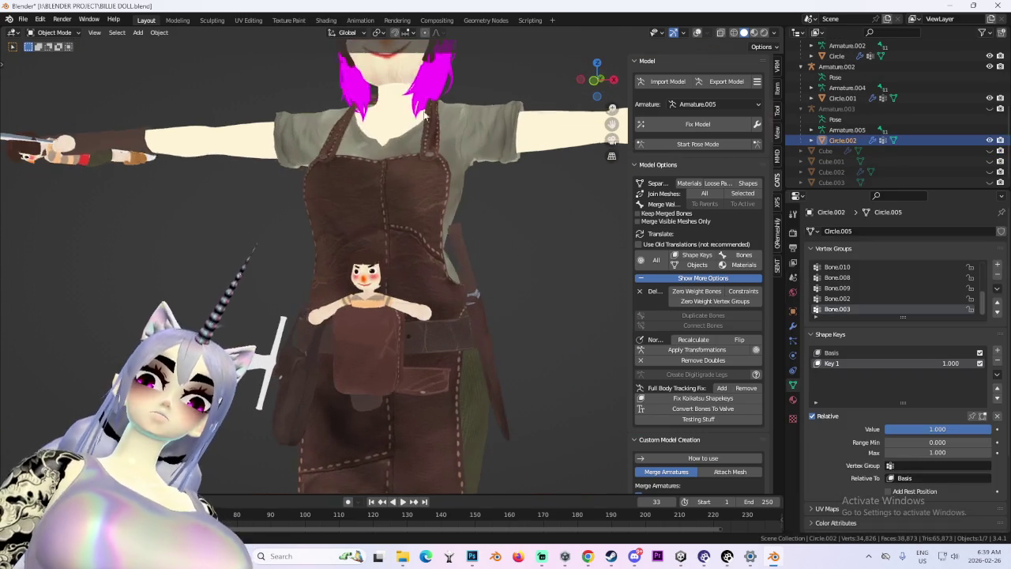
right_click(387, 208)
left_click(377, 231)
scroll(395, 261, "down", 3)
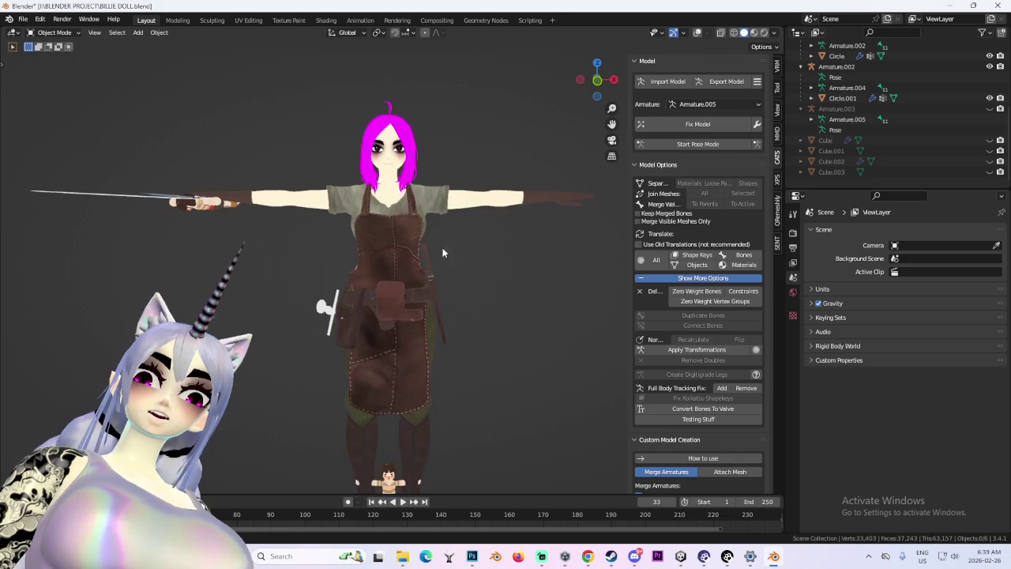
Undo the Circle.002 deletion, reselect it and enter Edit Mode in wireframe.
middle_click_drag(443, 316, 468, 289)
scroll(466, 292, "up", 2)
scroll(933, 137, "up", 1)
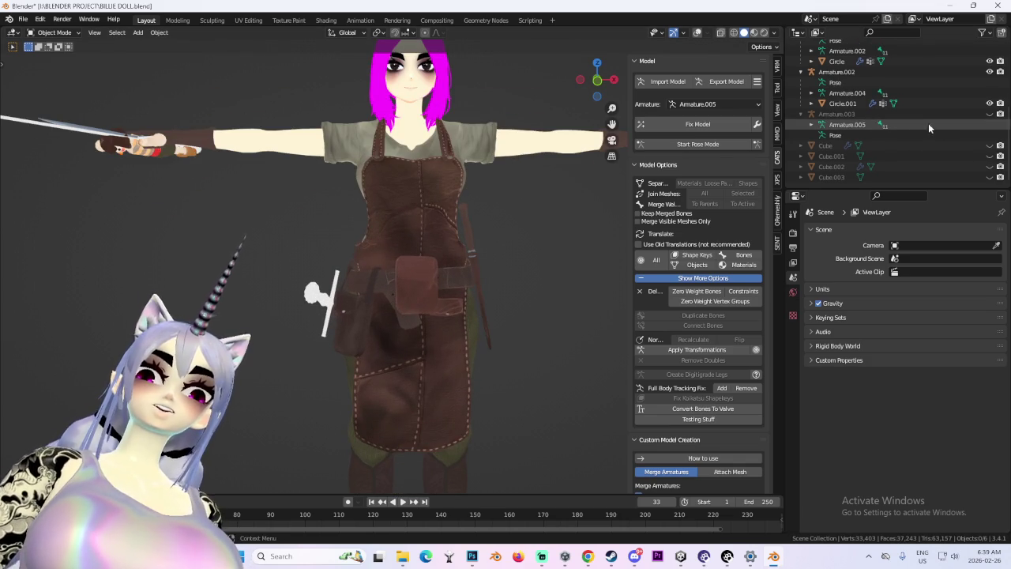
key("ctrl+z")
scroll(474, 198, "up", 2)
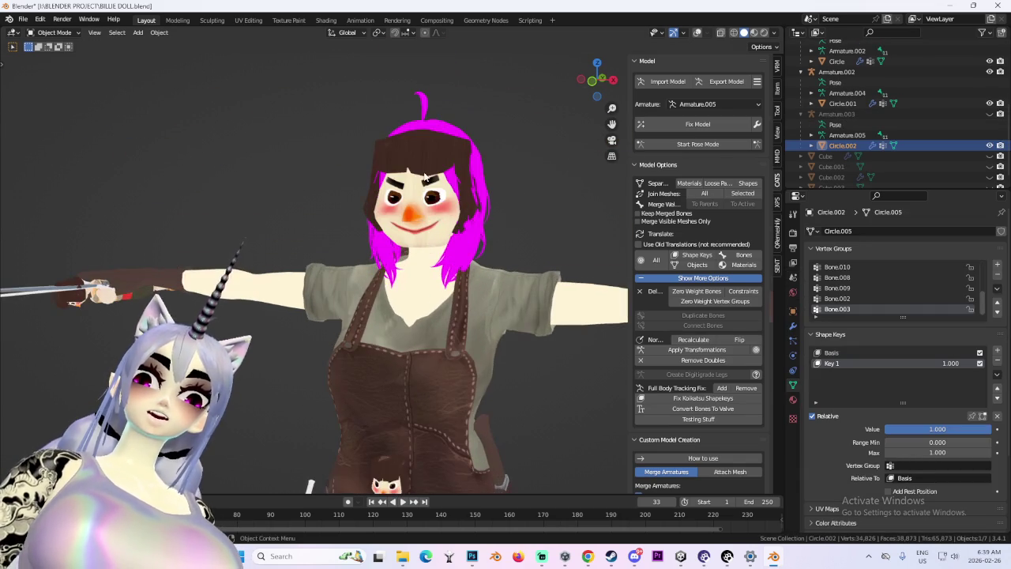
left_click(734, 32)
left_click(355, 192)
left_click(454, 184)
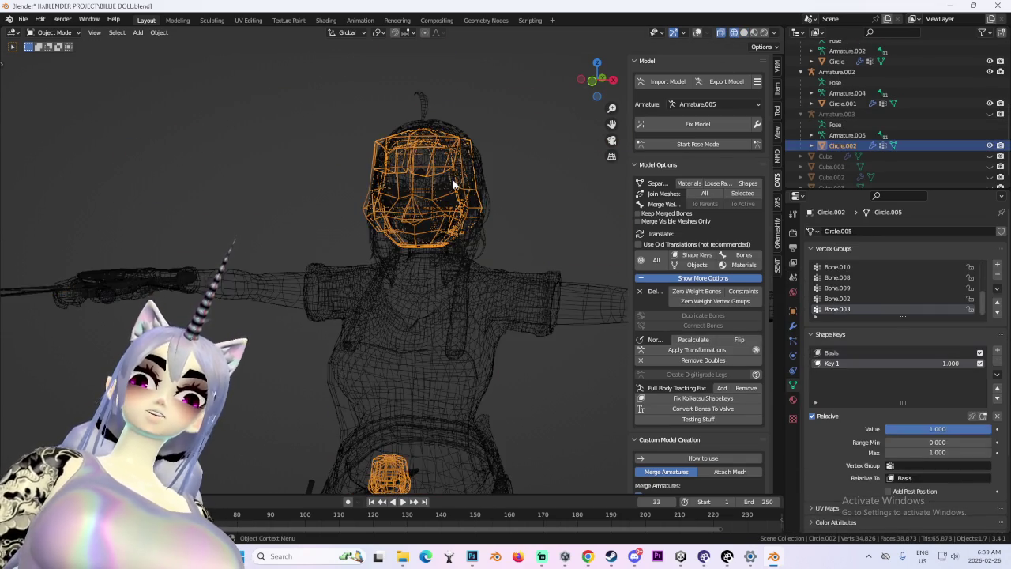
left_click(68, 58)
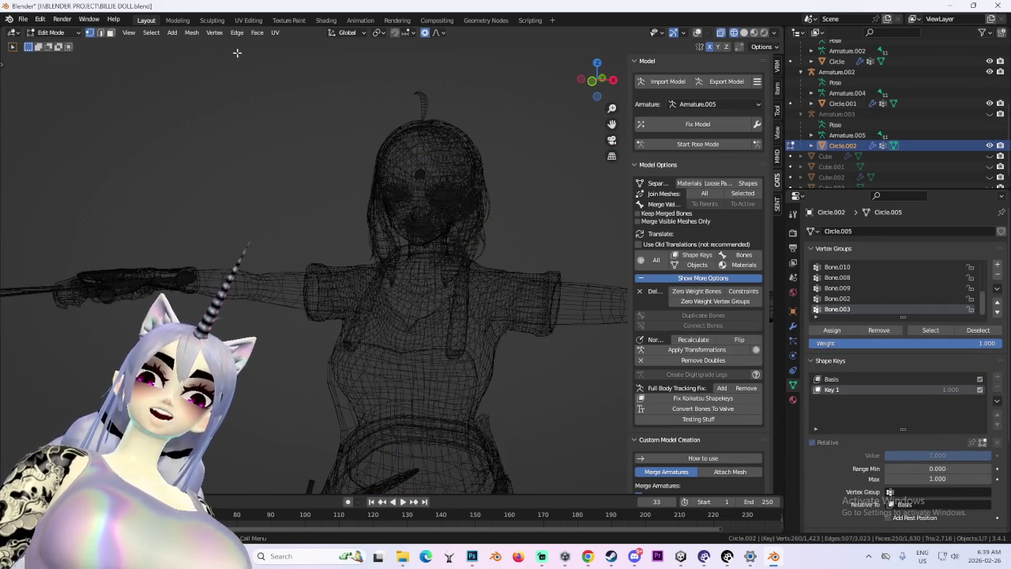
Re-enter Edit Mode on Circle.002 with overlays on and wireframe shading.
middle_click_drag(485, 332, 498, 126, "shift")
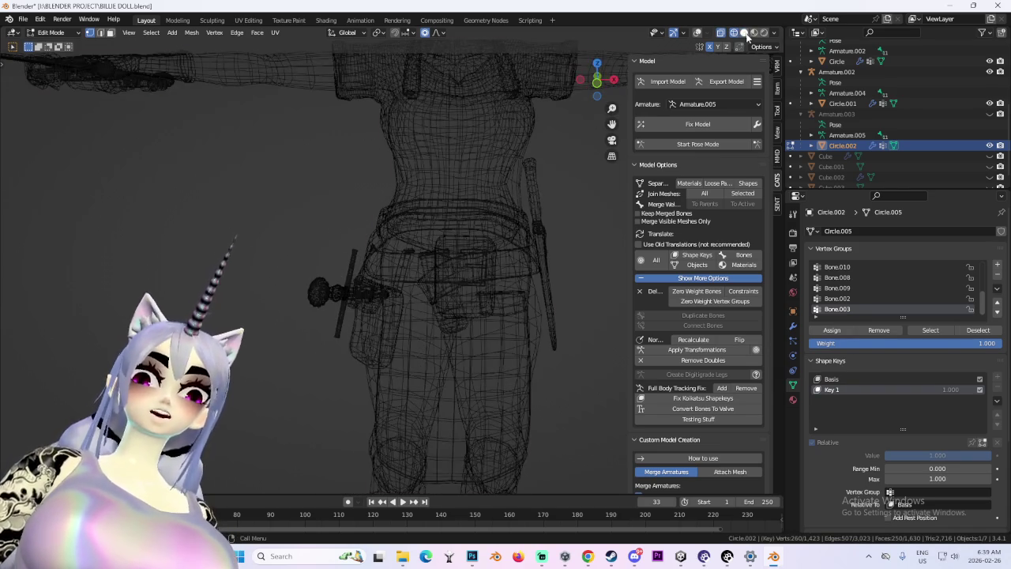
left_click(744, 32)
scroll(474, 276, "down", 3)
scroll(415, 192, "up", 3)
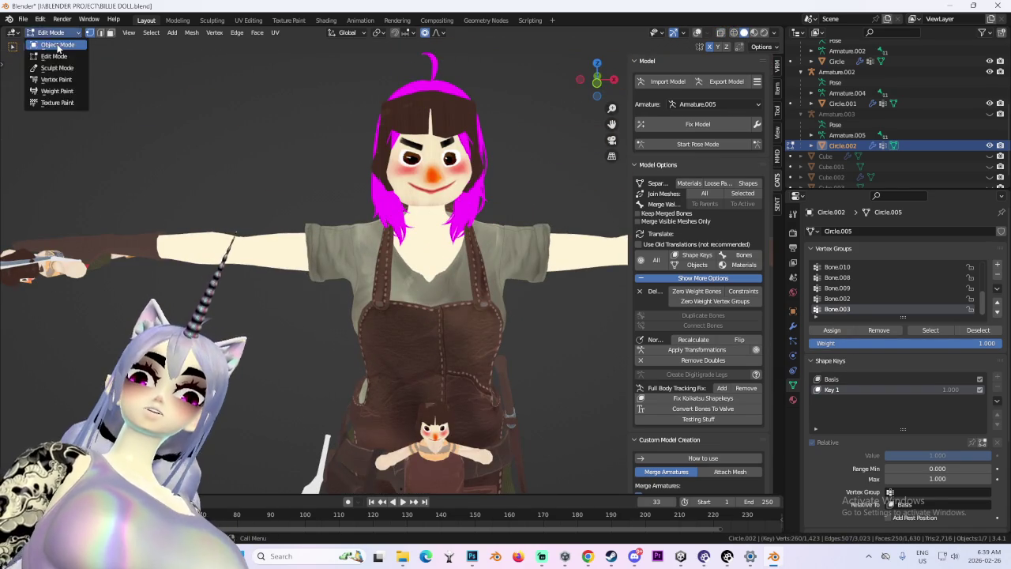
left_click(57, 46)
left_click(54, 32)
left_click(49, 57)
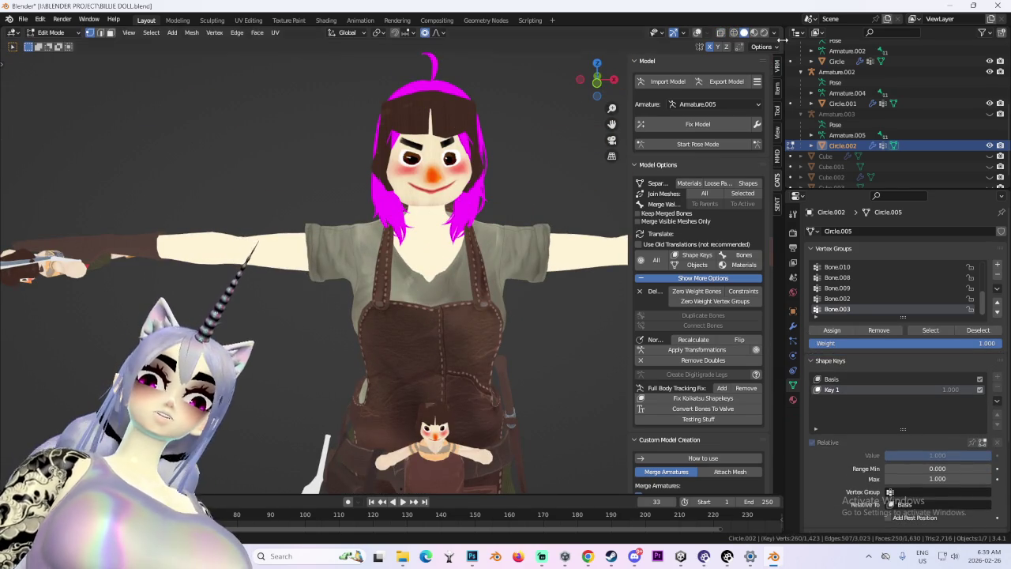
left_click(698, 34)
left_click(720, 32)
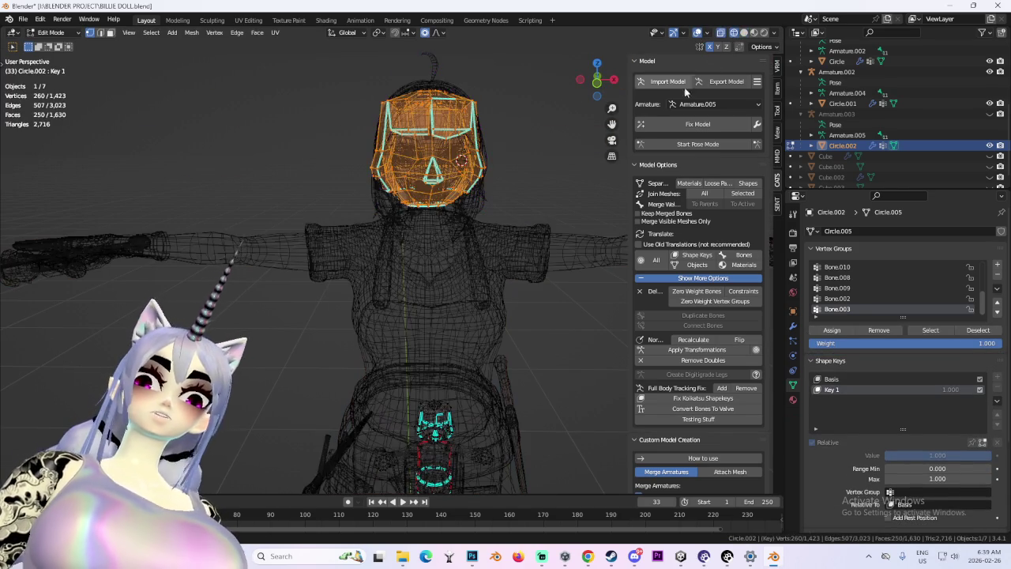
scroll(684, 87, "down", 2)
Delete the selected clown-face faces, then return to material preview without x-ray.
key("x")
left_click(441, 192)
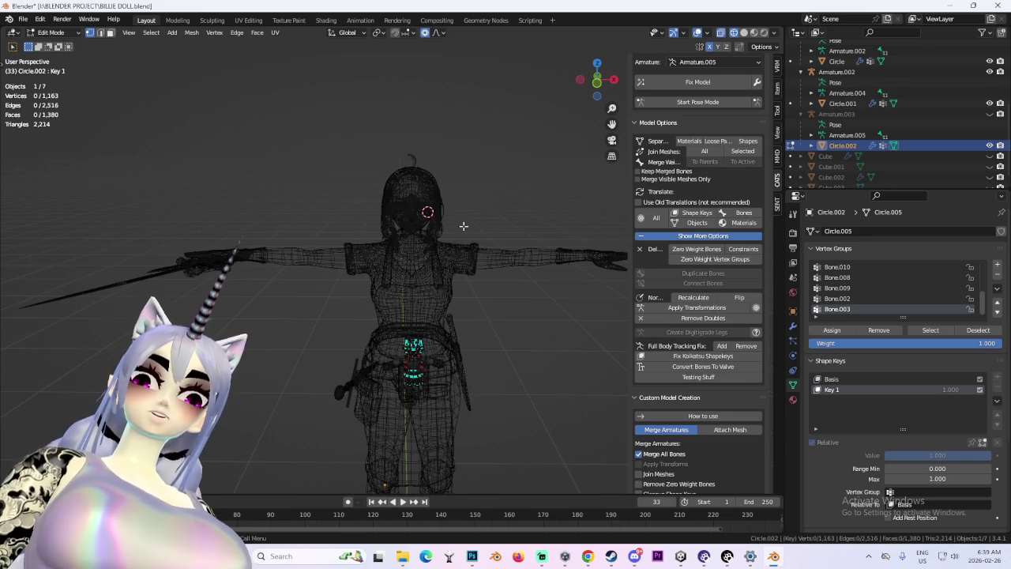
middle_click_drag(463, 226, 406, 214)
scroll(406, 214, "up", 4)
left_click(753, 32)
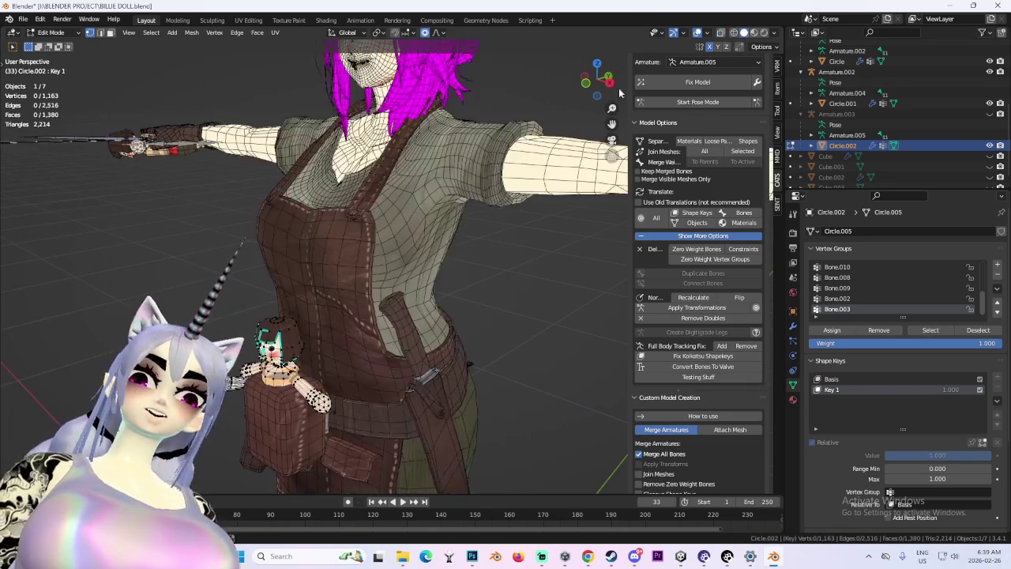
middle_click_drag(474, 237, 432, 248)
scroll(432, 248, "up", 2)
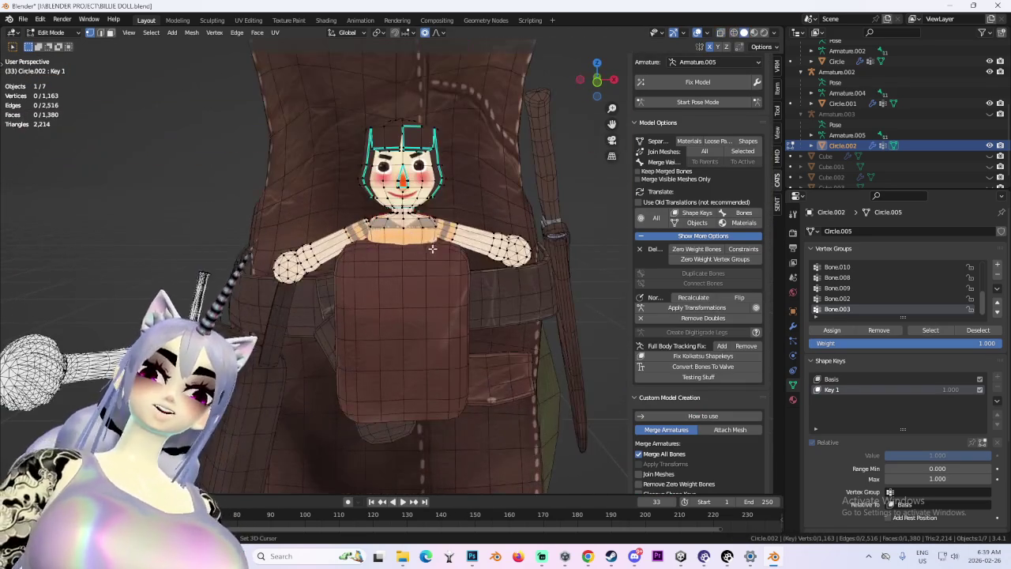
left_click(697, 32)
Orbit and zoom around the small pocket doll to inspect its face.
scroll(527, 334, "down", 3)
scroll(526, 335, "down", 3)
scroll(527, 334, "down", 2)
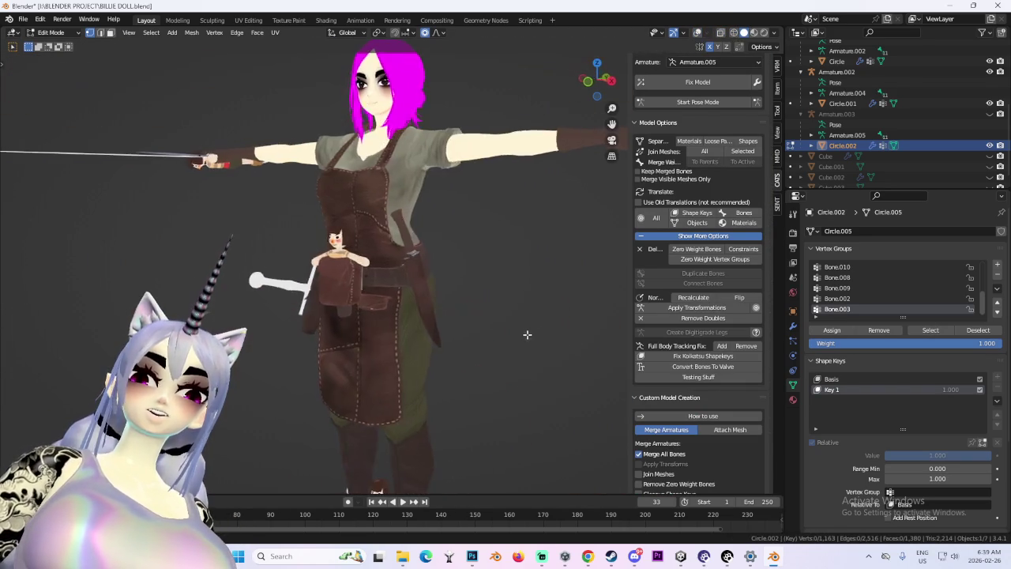
scroll(527, 335, "up", 3)
scroll(542, 303, "up", 2)
scroll(474, 352, "up", 3)
mouse_move(492, 348)
middle_mouse_down()
mouse_move(361, 350)
mouse_move(524, 271)
mouse_move(460, 307)
mouse_move(479, 305)
middle_mouse_up()
scroll(513, 278, "down", 3)
scroll(466, 300, "up", 2)
scroll(479, 237, "down", 4)
scroll(417, 282, "up", 4)
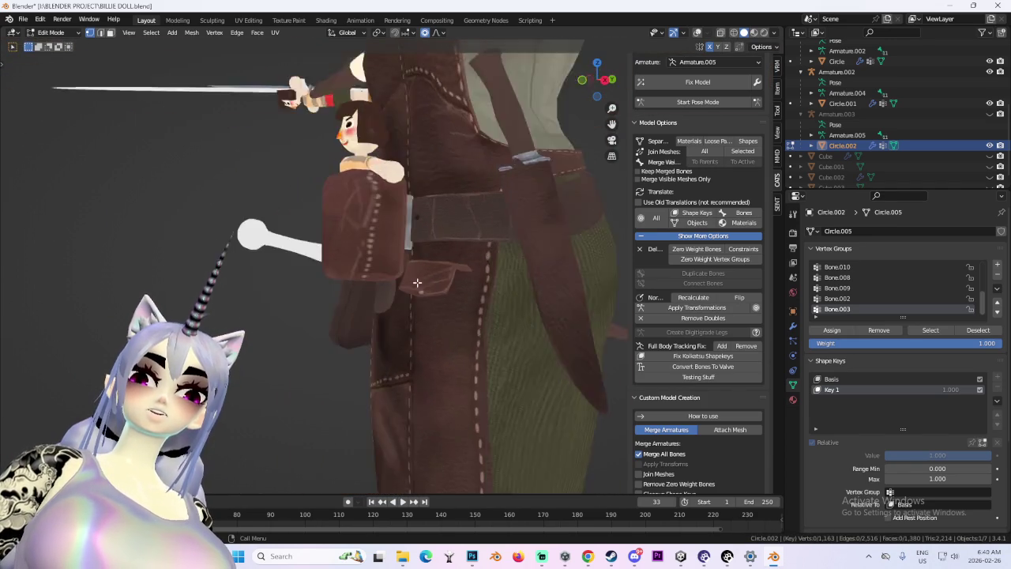
scroll(418, 282, "up", 2)
Select the Body mesh and enter its Edit Mode with overlays on.
left_click(54, 33)
left_click(56, 47)
left_click(131, 77)
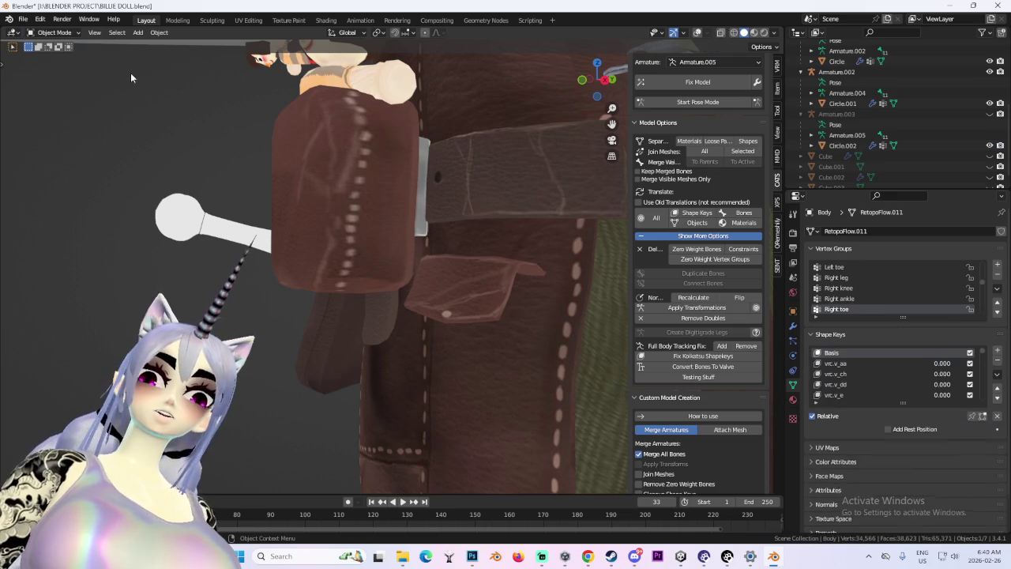
left_click(698, 32)
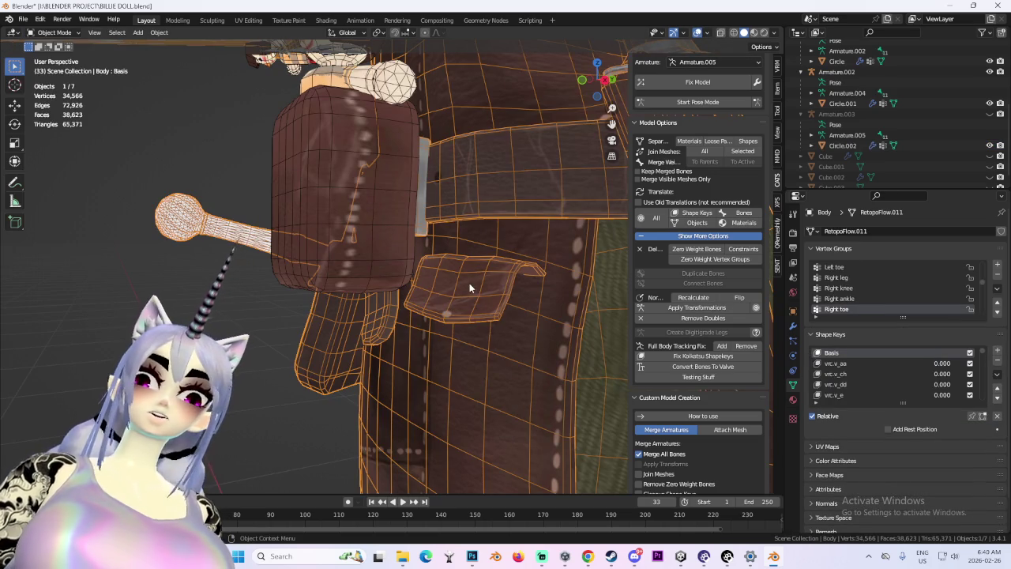
key("Tab")
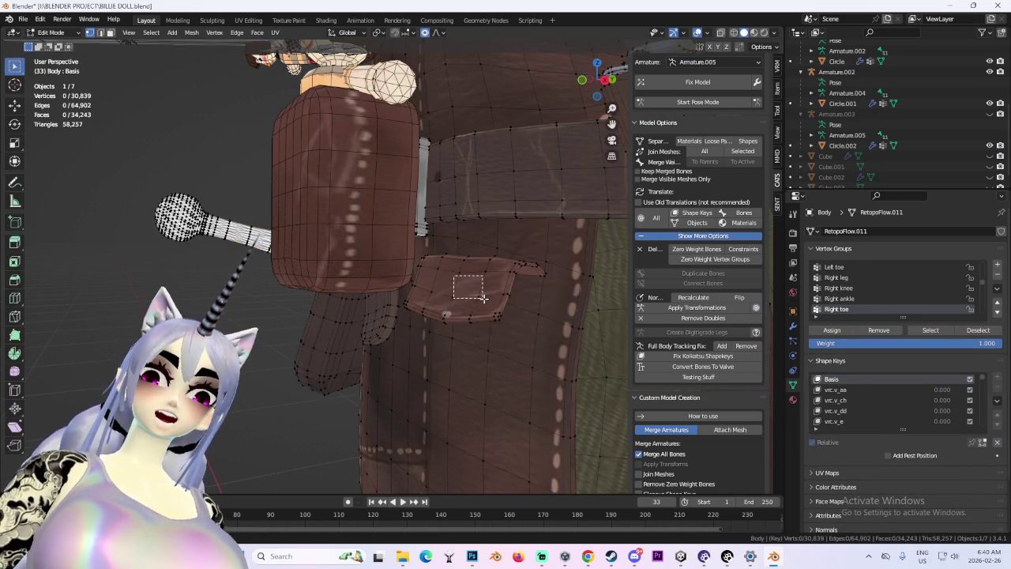
Select the whole connected apron pocket flap and delete its faces.
left_click_drag(484, 298, 484, 298)
scroll(514, 293, "up", 2)
key("ctrl+l")
mouse_move(532, 287)
middle_mouse_down()
mouse_move(506, 319)
mouse_move(533, 300)
middle_mouse_up()
key("x")
left_click(501, 301)
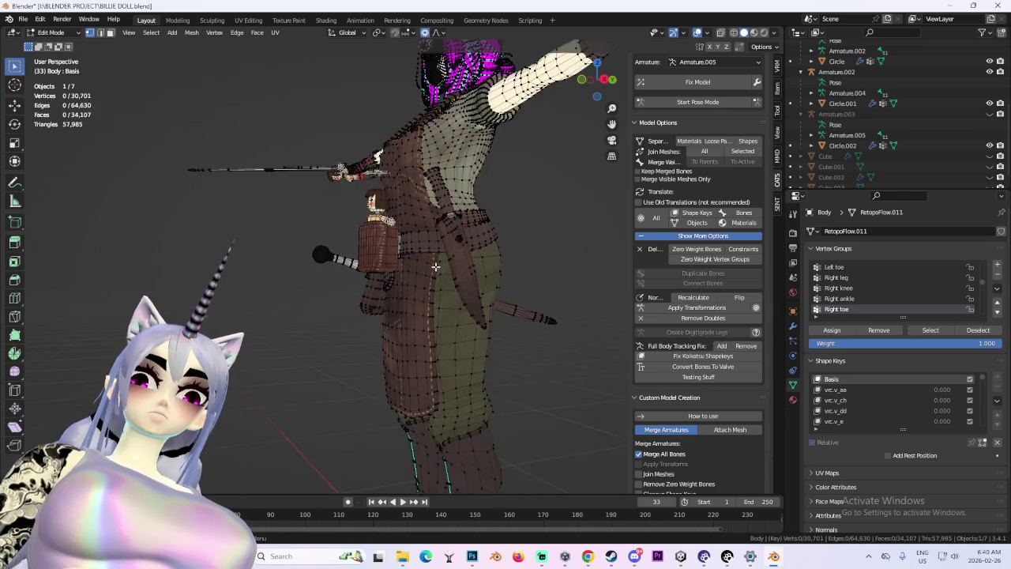
Unhide the Armature, return to Object Mode and select it.
scroll(533, 299, "up", 4)
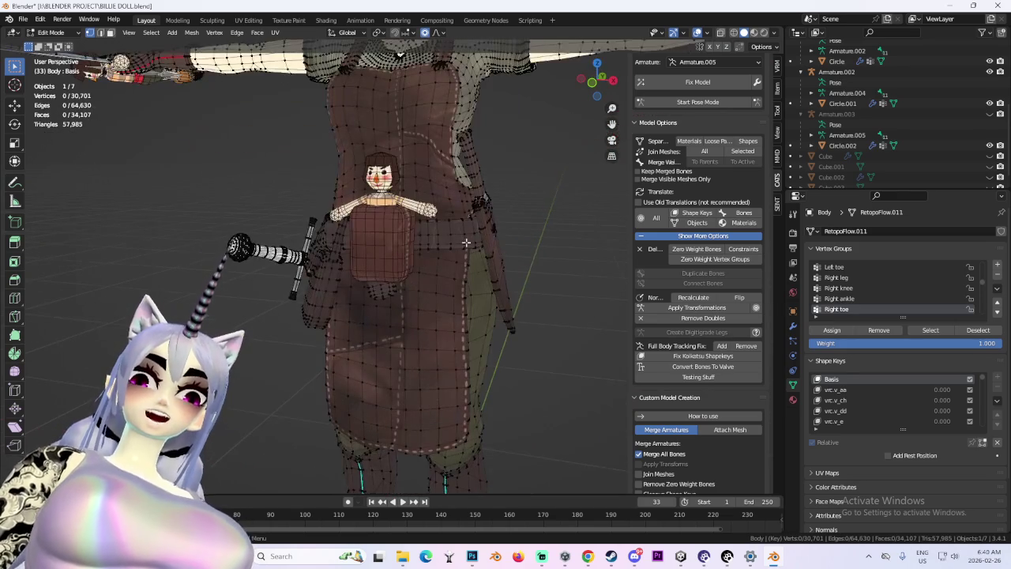
scroll(939, 93, "up", 3)
scroll(900, 111, "up", 2)
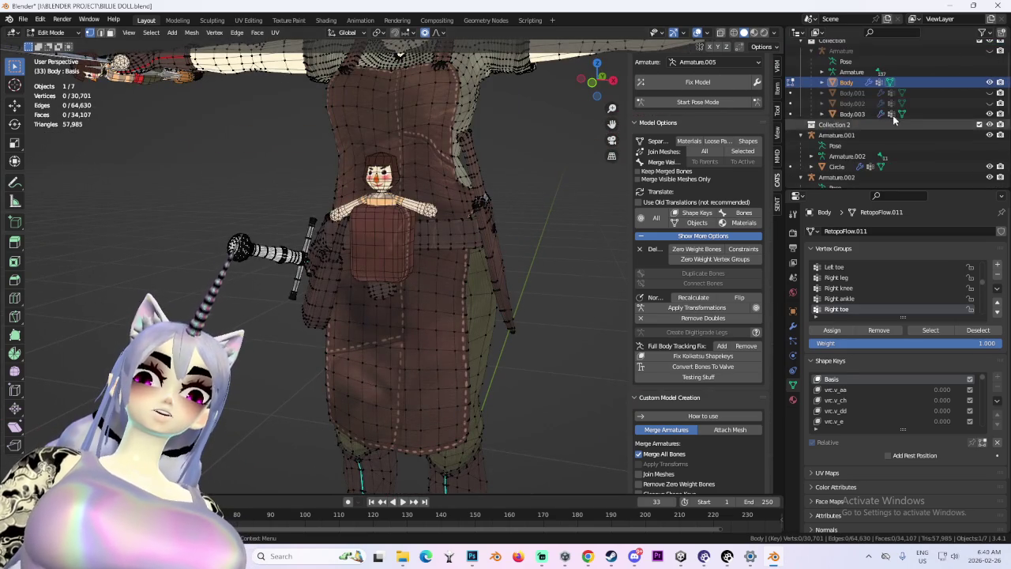
left_click(989, 51)
middle_click_drag(332, 213, 397, 206)
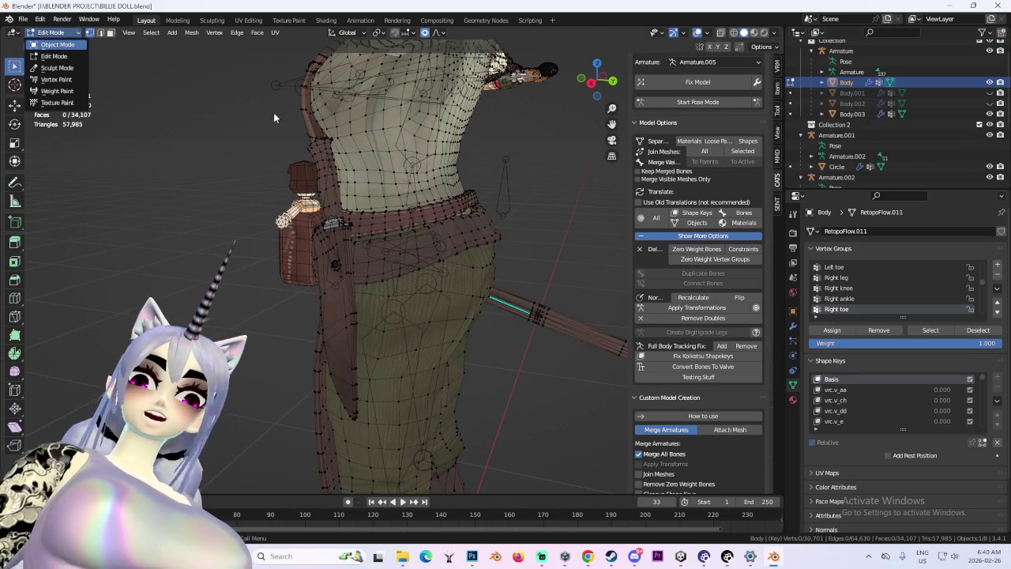
key("Tab")
left_click(500, 189)
Move the ASS_BOX bone into the pocket doll using right-side and front orthographic views.
key("KP_3")
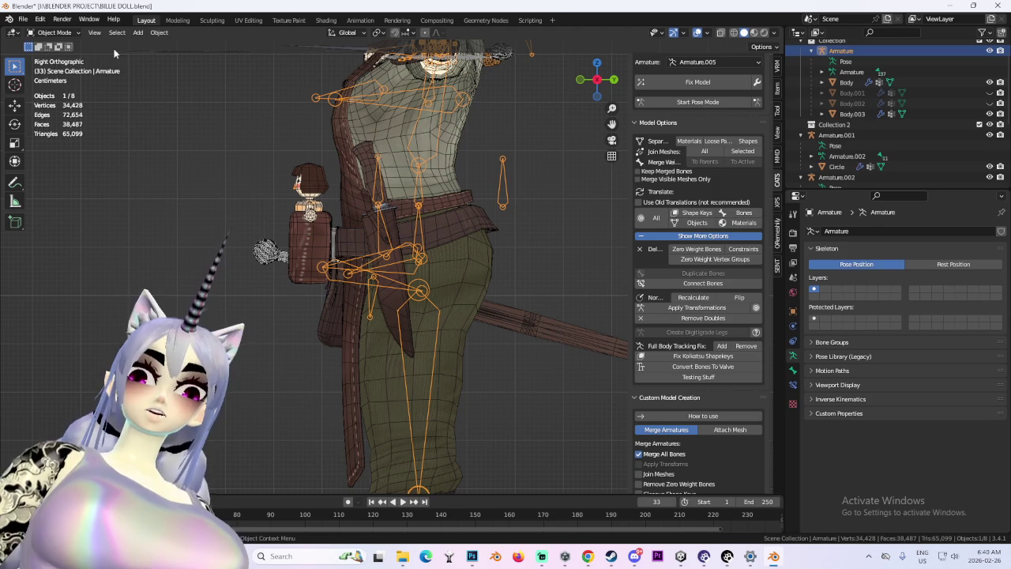
left_click(53, 56)
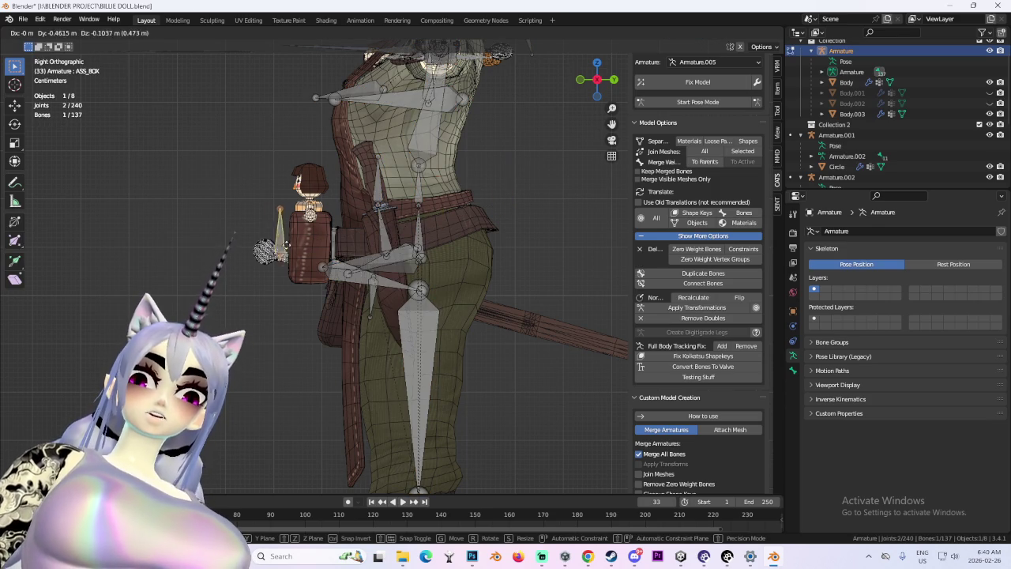
left_click(311, 261)
scroll(311, 261, "up", 2)
left_click_drag(576, 92, 581, 83)
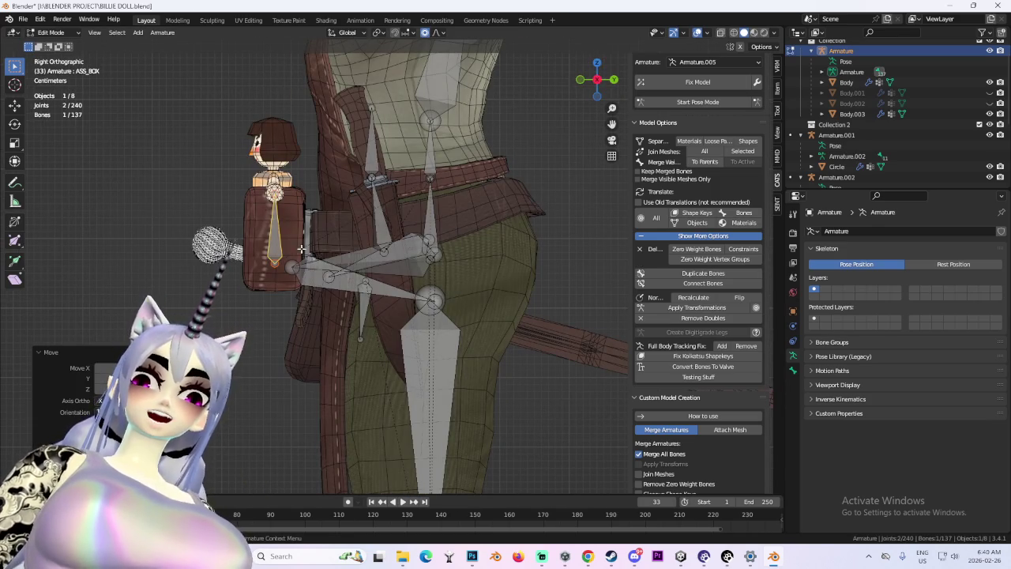
left_click(581, 79)
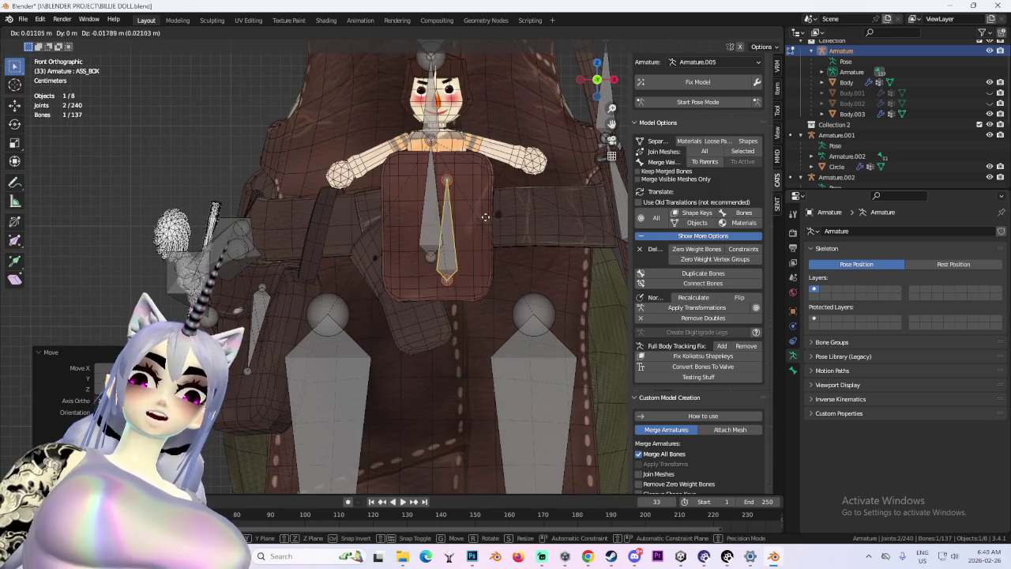
left_click(473, 213)
mouse_move(473, 213)
middle_mouse_down()
mouse_move(482, 246)
mouse_move(457, 243)
middle_mouse_up()
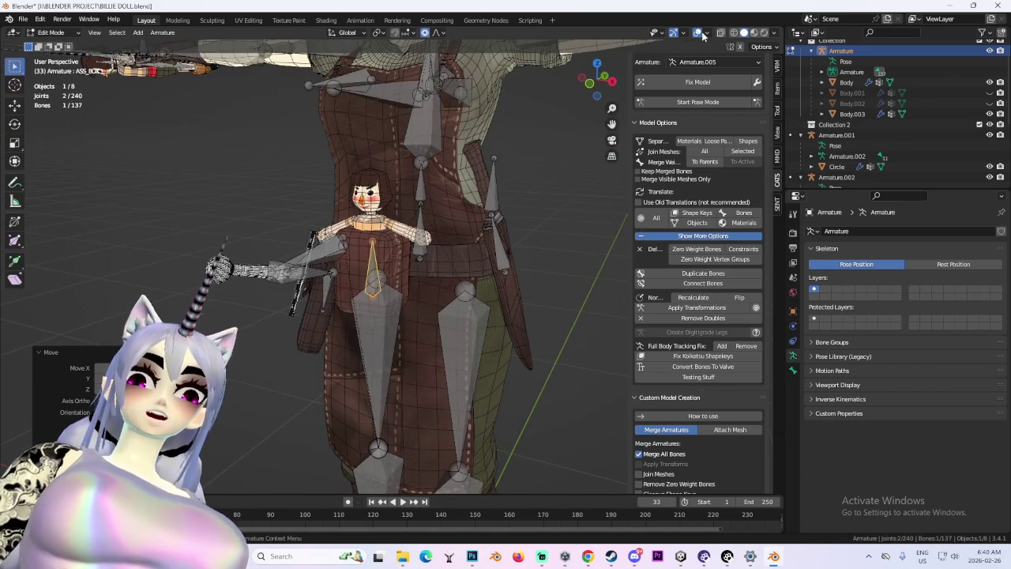
left_click(697, 33)
mouse_move(548, 165)
middle_mouse_down()
mouse_move(492, 271)
mouse_move(478, 241)
middle_mouse_up()
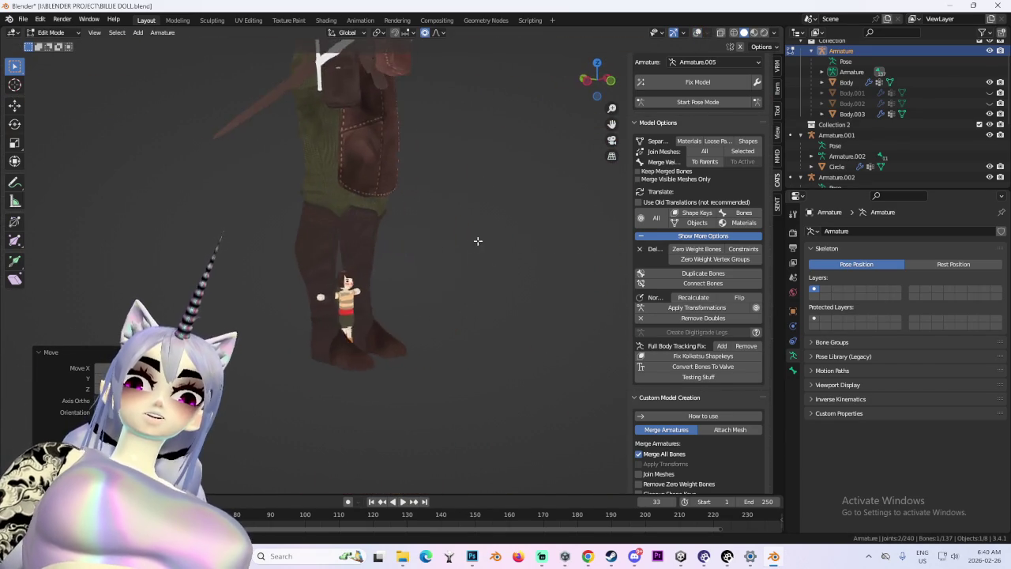
scroll(478, 241, "up", 3)
scroll(413, 226, "up", 3)
scroll(413, 324, "up", 3)
scroll(395, 237, "up", 2)
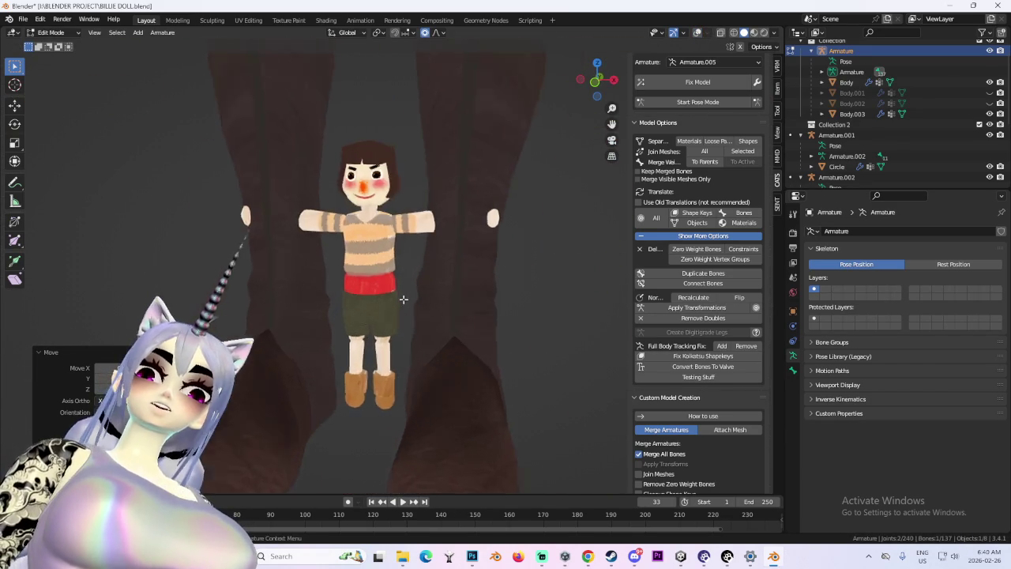
scroll(426, 293, "up", 2)
scroll(490, 291, "down", 2)
scroll(513, 277, "down", 4)
scroll(459, 257, "up", 3)
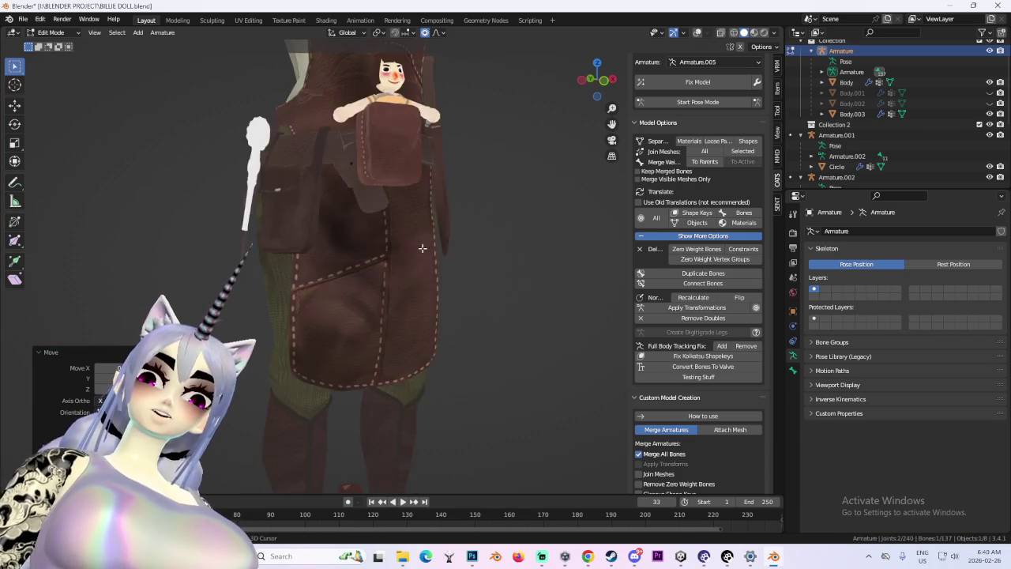
scroll(388, 334, "down", 3)
scroll(384, 327, "down", 2)
scroll(394, 322, "down", 1)
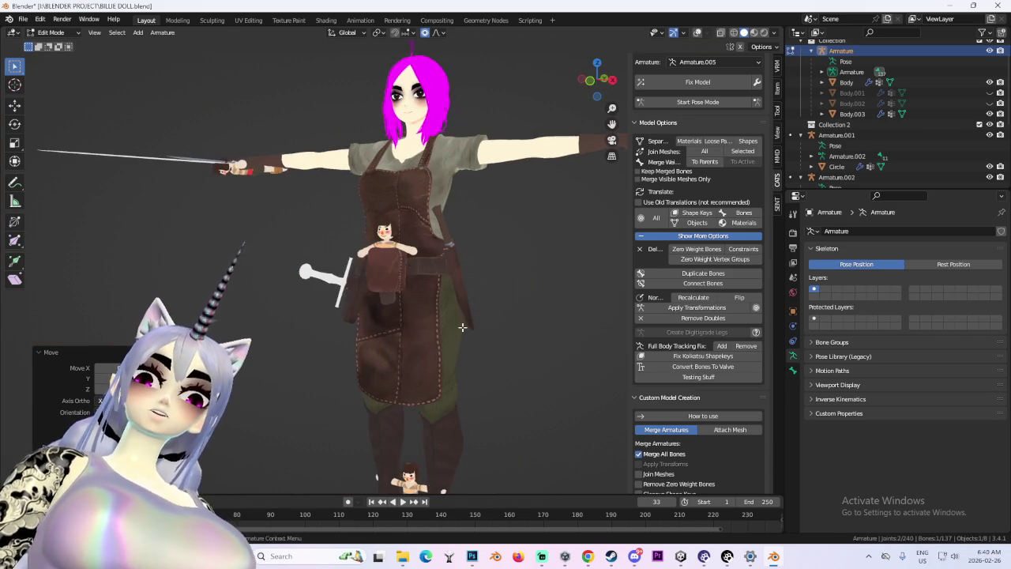
scroll(498, 316, "up", 1)
scroll(486, 320, "up", 3)
scroll(474, 324, "down", 1)
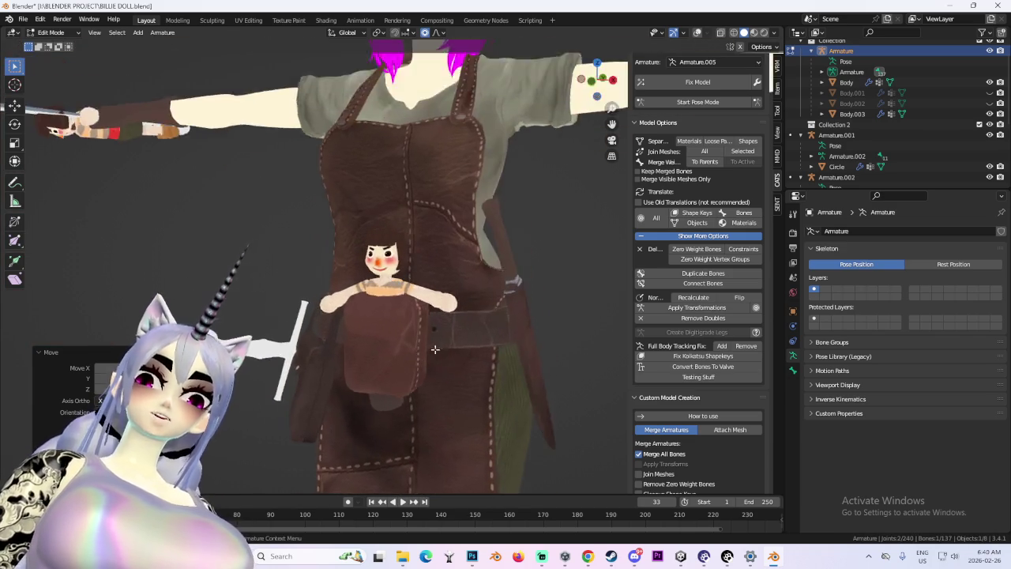
scroll(462, 331, "up", 3)
middle_click_drag(459, 330, 485, 331)
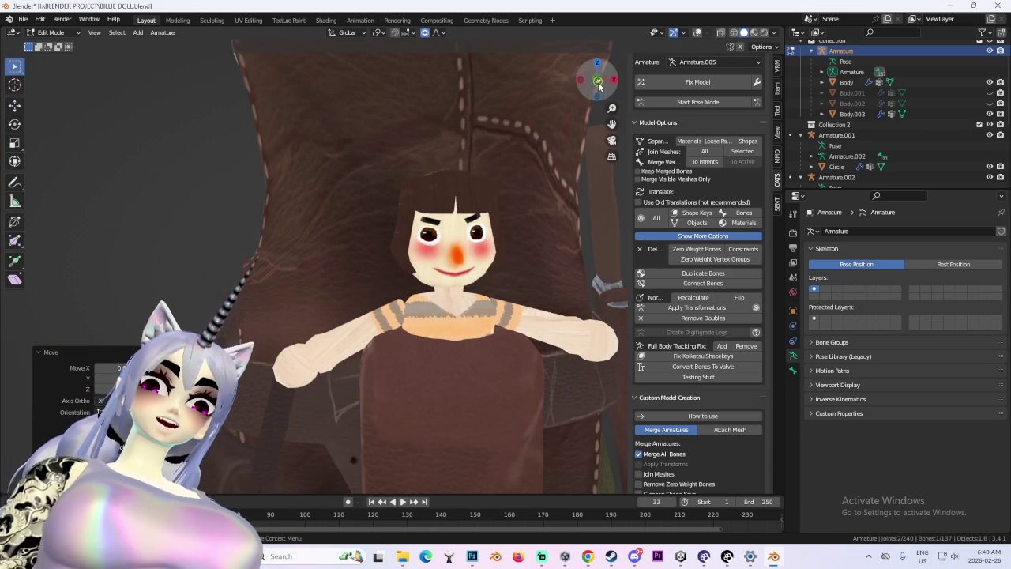
left_click_drag(598, 82, 589, 89)
scroll(514, 277, "up", 3)
scroll(579, 294, "down", 1)
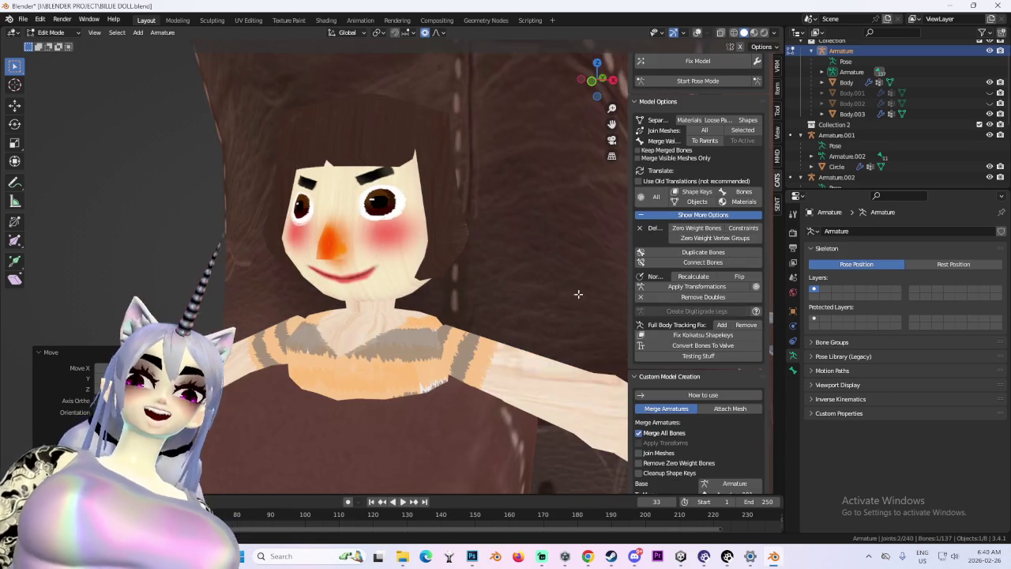
scroll(395, 309, "down", 2)
scroll(391, 308, "down", 1)
scroll(387, 308, "down", 2)
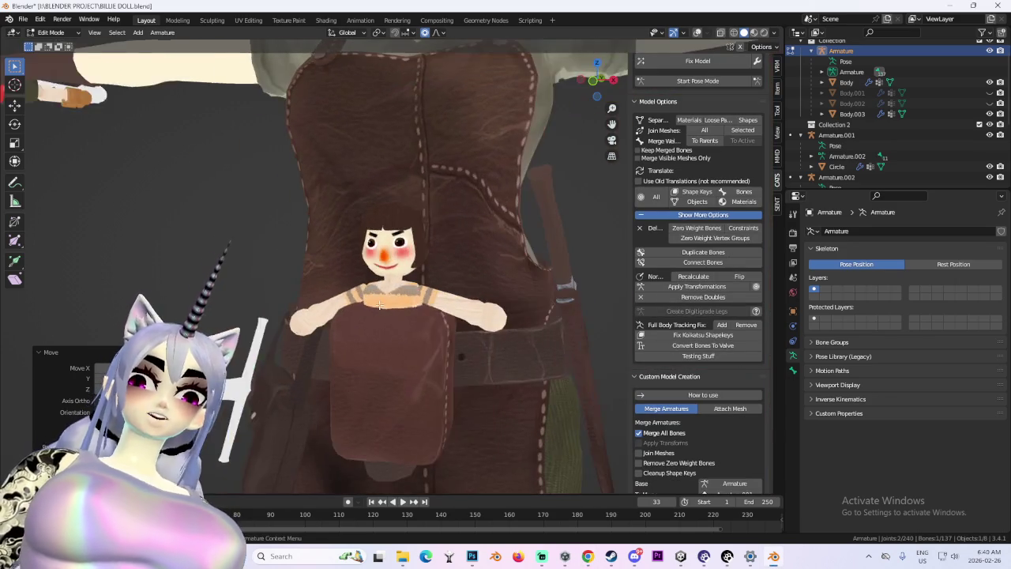
scroll(386, 309, "up", 2)
mouse_move(386, 309)
middle_mouse_down()
mouse_move(523, 332)
mouse_move(426, 322)
mouse_move(440, 356)
mouse_move(421, 346)
middle_mouse_up()
scroll(426, 323, "up", 2)
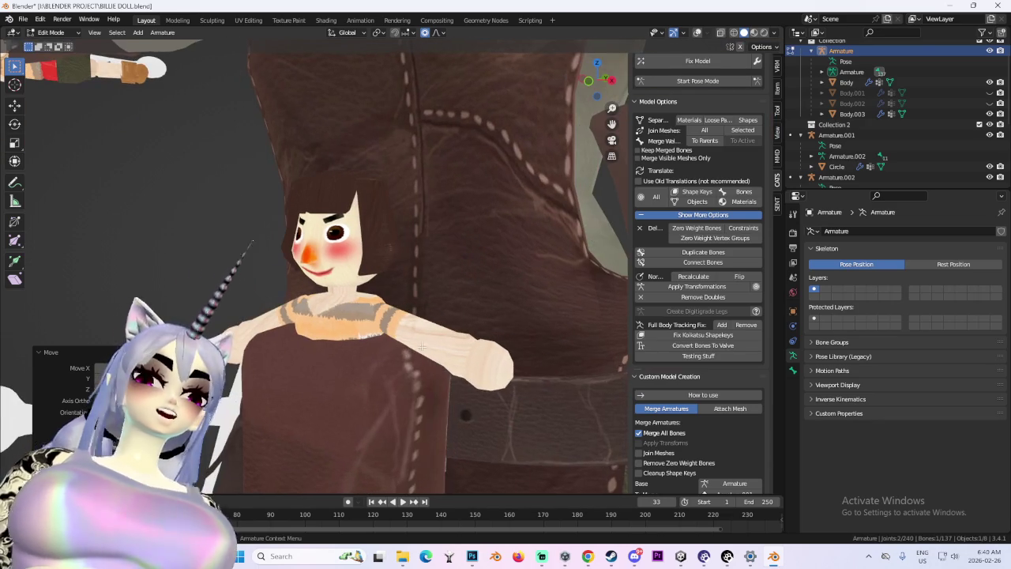
scroll(421, 346, "down", 3)
scroll(442, 308, "down", 3)
scroll(490, 237, "down", 2)
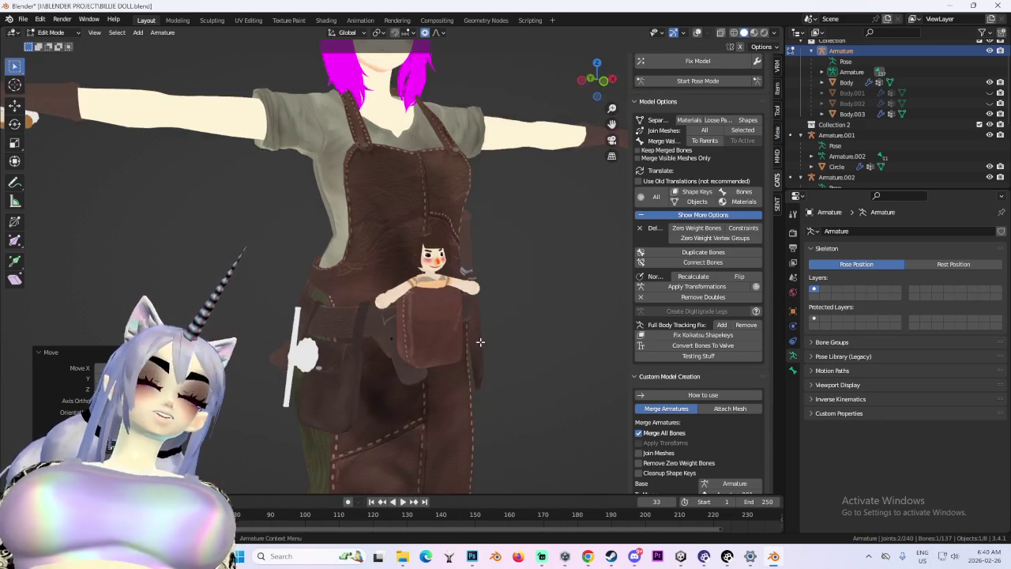
left_click(593, 77)
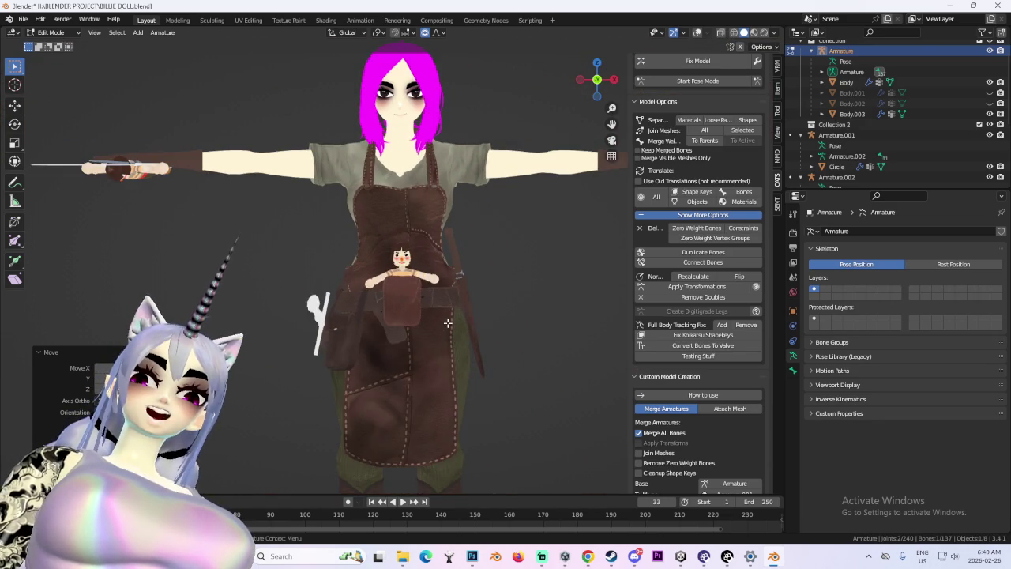
scroll(447, 322, "down", 2)
scroll(430, 312, "up", 3)
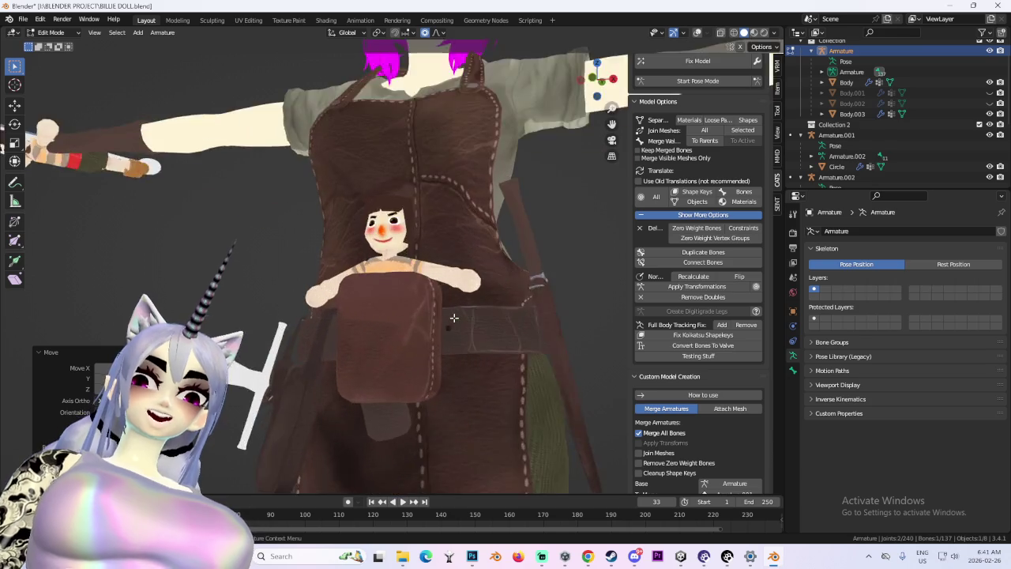
scroll(449, 315, "up", 2)
scroll(490, 316, "up", 2)
scroll(508, 339, "up", 2)
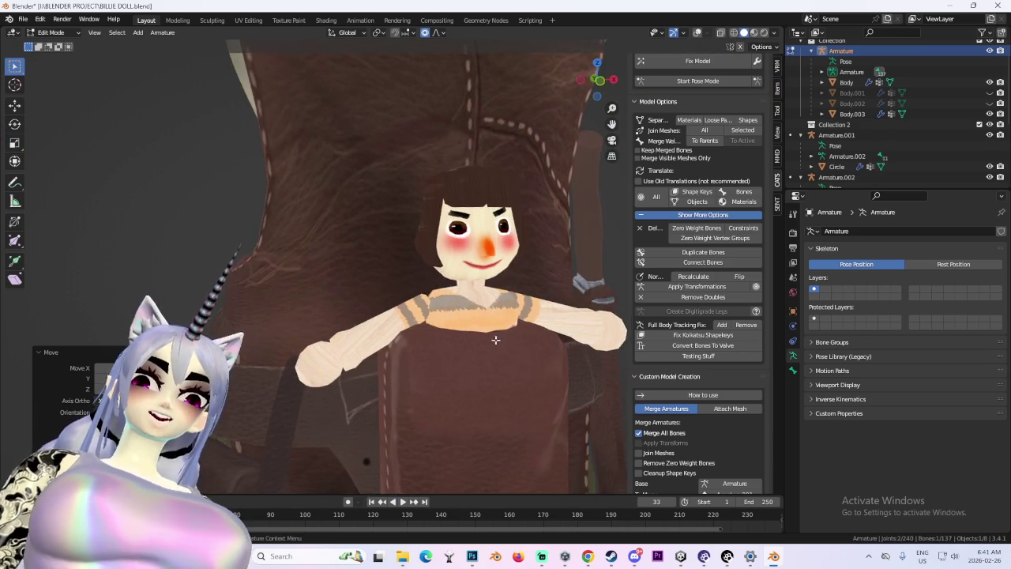
middle_click_drag(508, 339, 459, 328)
scroll(459, 328, "up", 2)
scroll(458, 326, "down", 2)
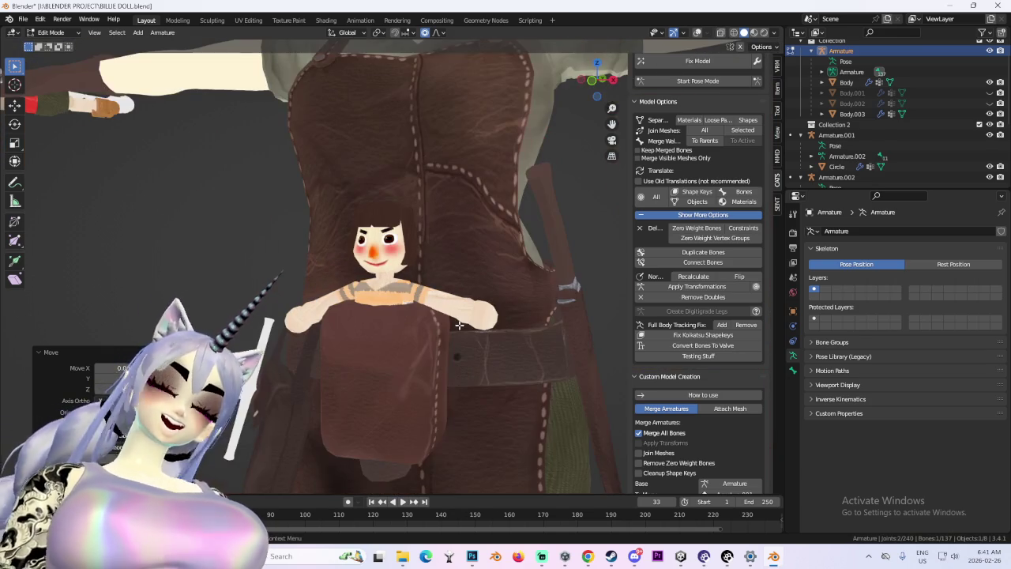
scroll(459, 324, "down", 3)
scroll(459, 324, "up", 3)
scroll(461, 315, "up", 1)
middle_click_drag(459, 324, 443, 292)
scroll(460, 314, "down", 1)
scroll(443, 292, "up", 2)
scroll(439, 284, "up", 2)
scroll(433, 273, "down", 5)
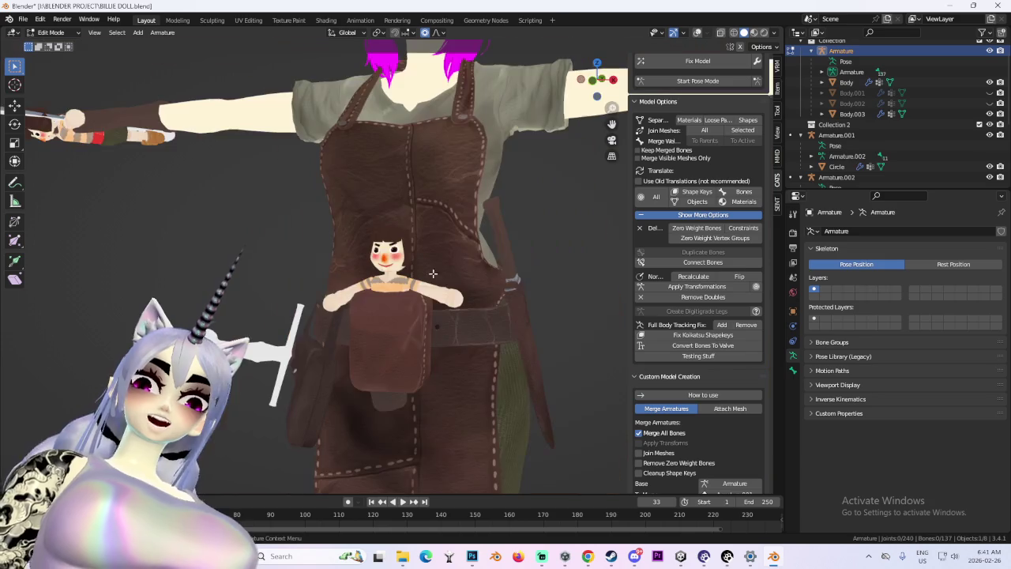
left_click(594, 82)
Orbit and zoom in to inspect the small doll on the apron pocket.
mouse_move(452, 298)
middle_mouse_down()
mouse_move(447, 288)
mouse_move(429, 300)
mouse_move(472, 300)
middle_mouse_up()
scroll(447, 288, "up", 1)
scroll(440, 277, "up", 3)
scroll(482, 275, "up", 1)
scroll(427, 294, "down", 5)
scroll(424, 290, "down", 4)
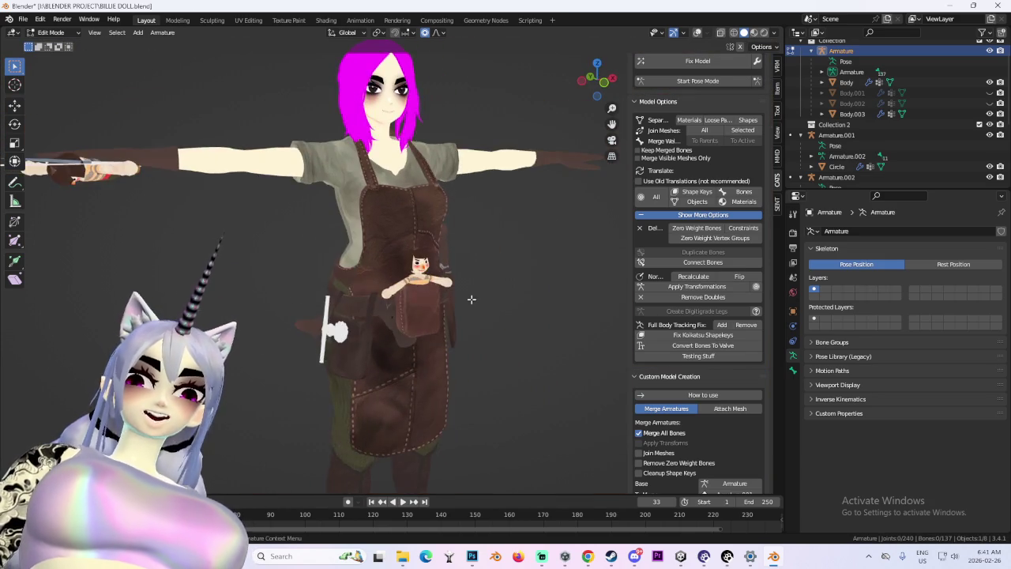
scroll(456, 302, "up", 2)
Orbit around the character and snap to a straight front view, zooming in and out.
middle_click_drag(523, 218, 528, 186)
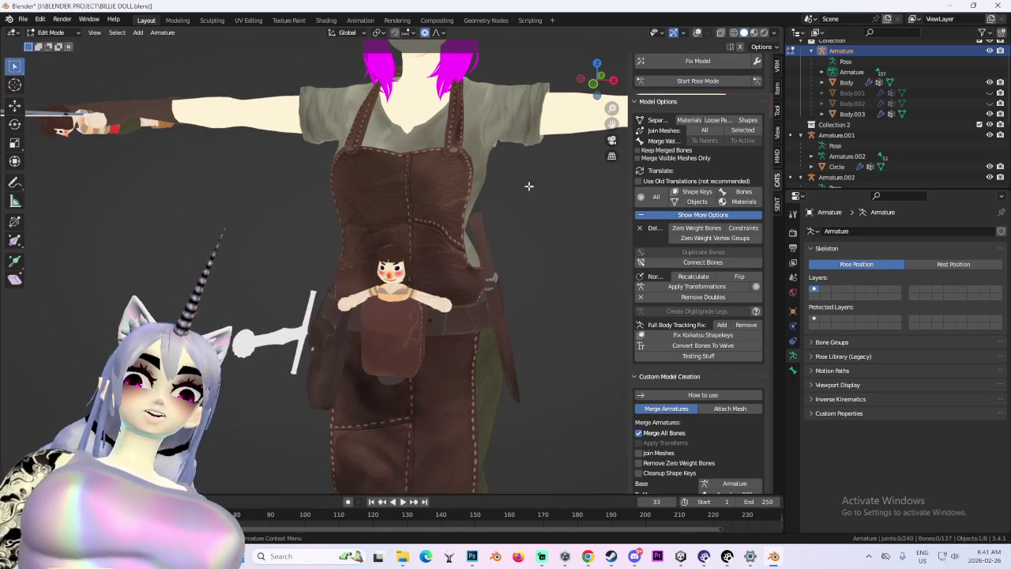
mouse_move(580, 89)
middle_mouse_down()
mouse_move(410, 191)
mouse_move(476, 202)
middle_mouse_up()
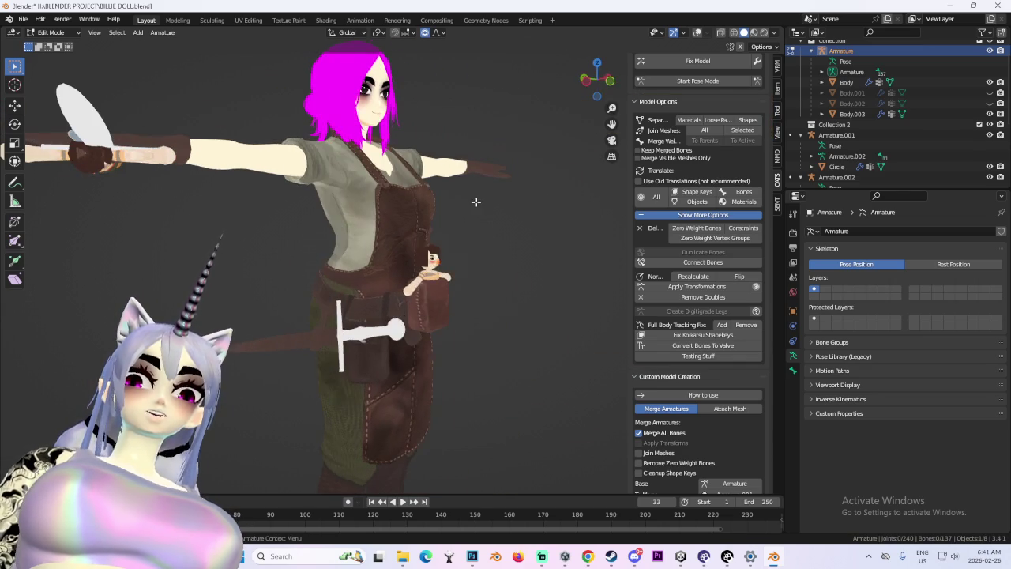
left_click(612, 82)
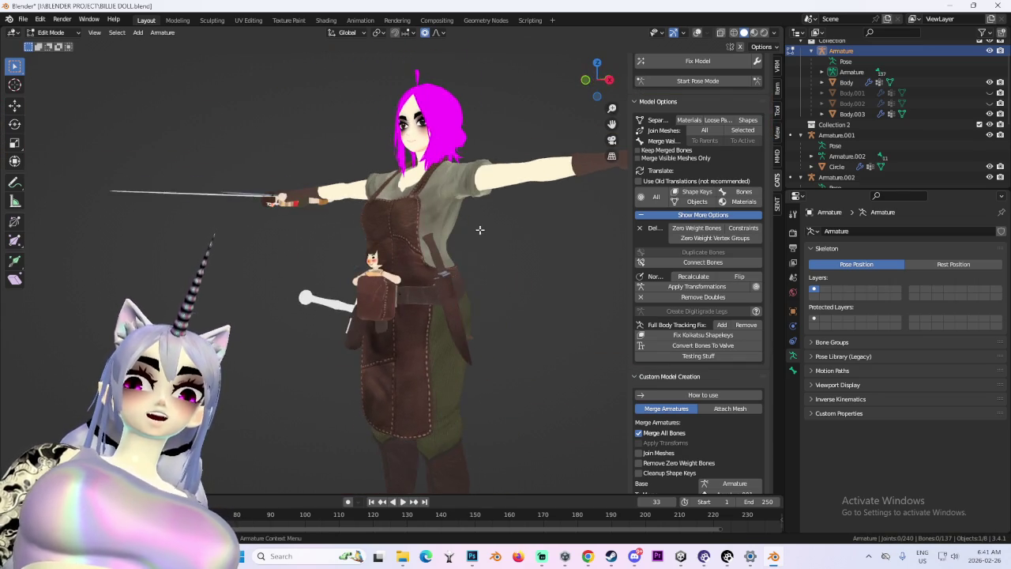
scroll(522, 233, "up", 3)
scroll(535, 246, "up", 2)
left_click(602, 93)
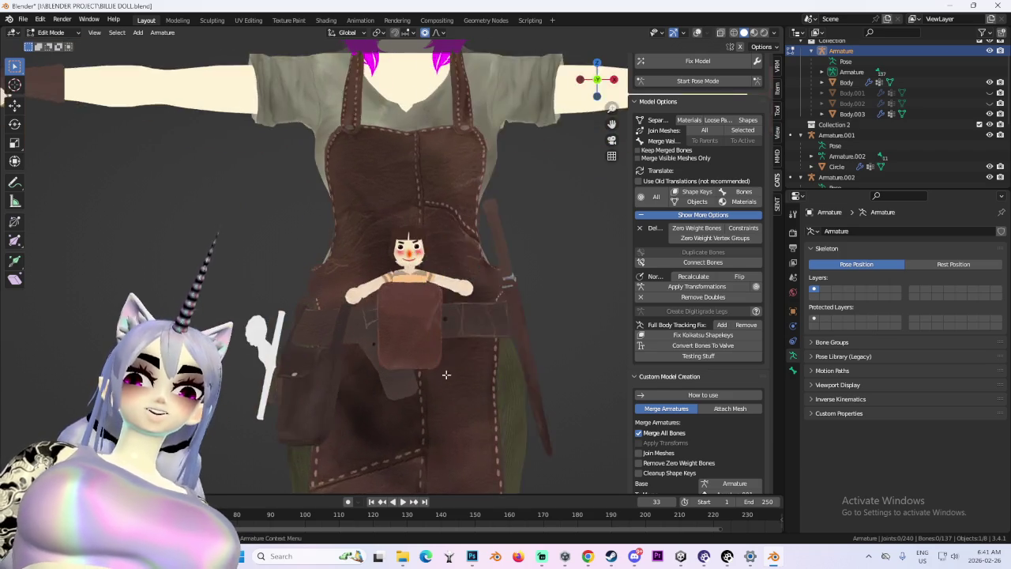
scroll(465, 324, "down", 3)
scroll(464, 325, "up", 2)
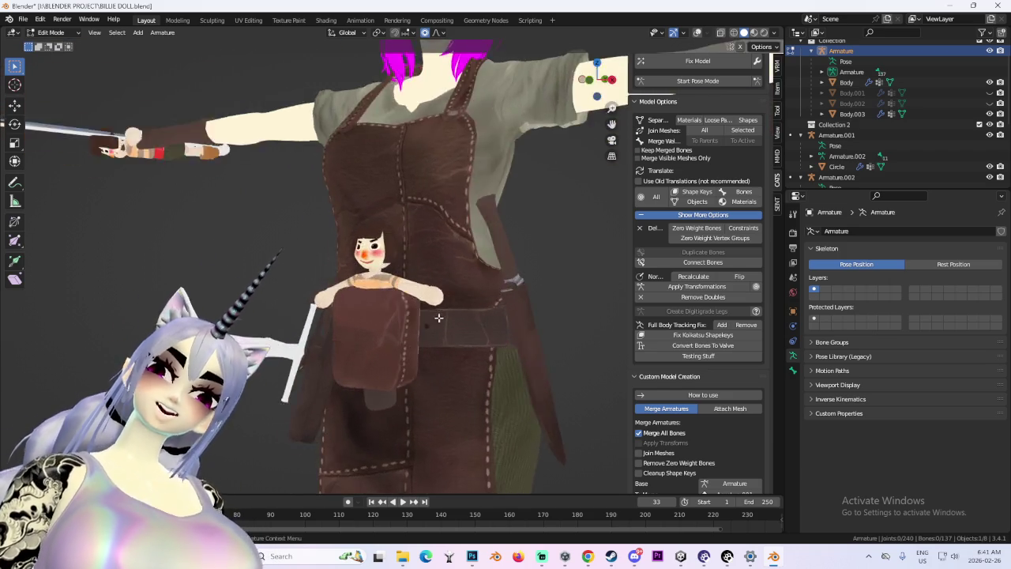
scroll(442, 261, "down", 3)
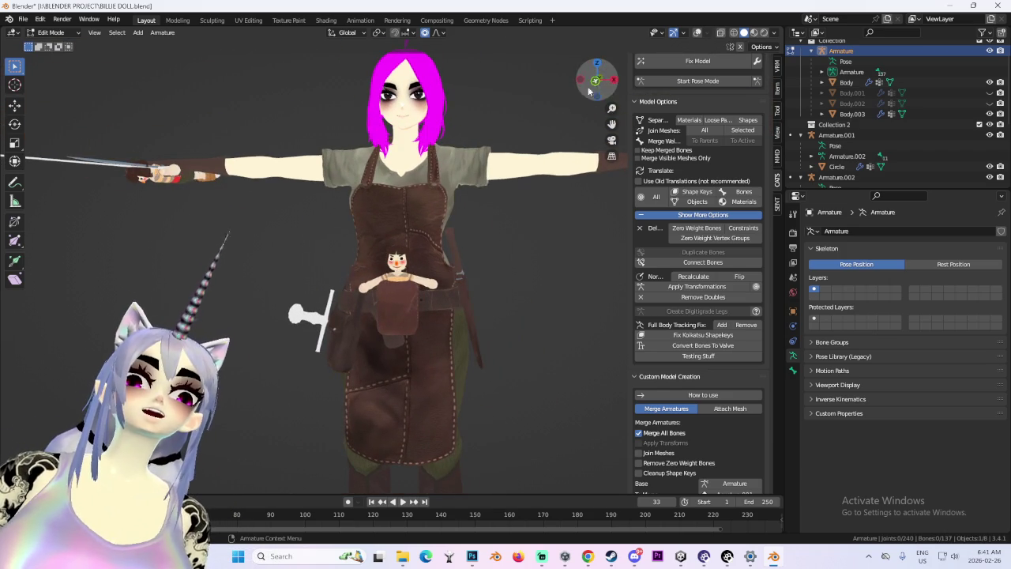
scroll(476, 228, "up", 3)
scroll(403, 214, "up", 2)
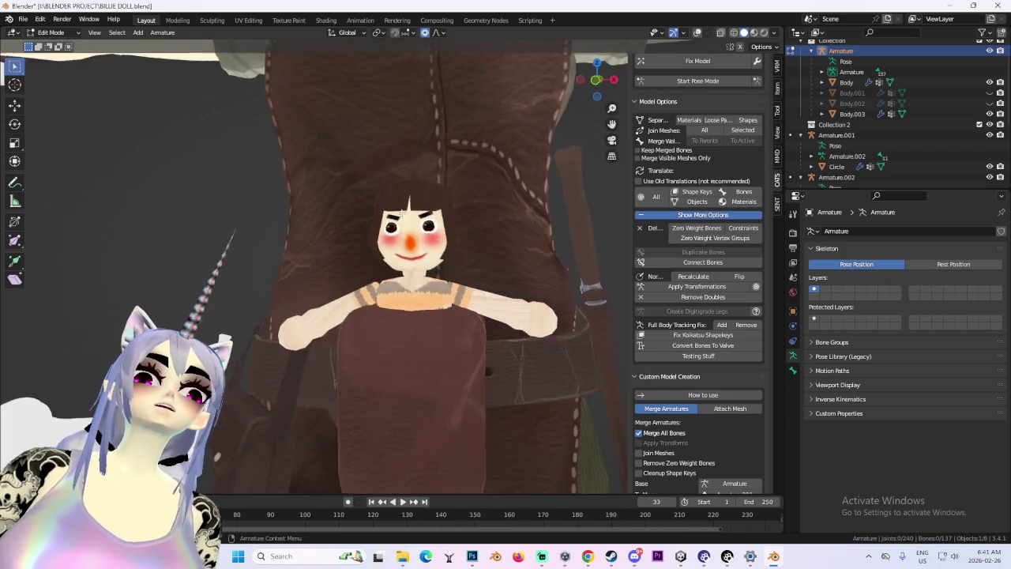
scroll(403, 214, "up", 5)
scroll(459, 219, "down", 3)
scroll(459, 215, "down", 3)
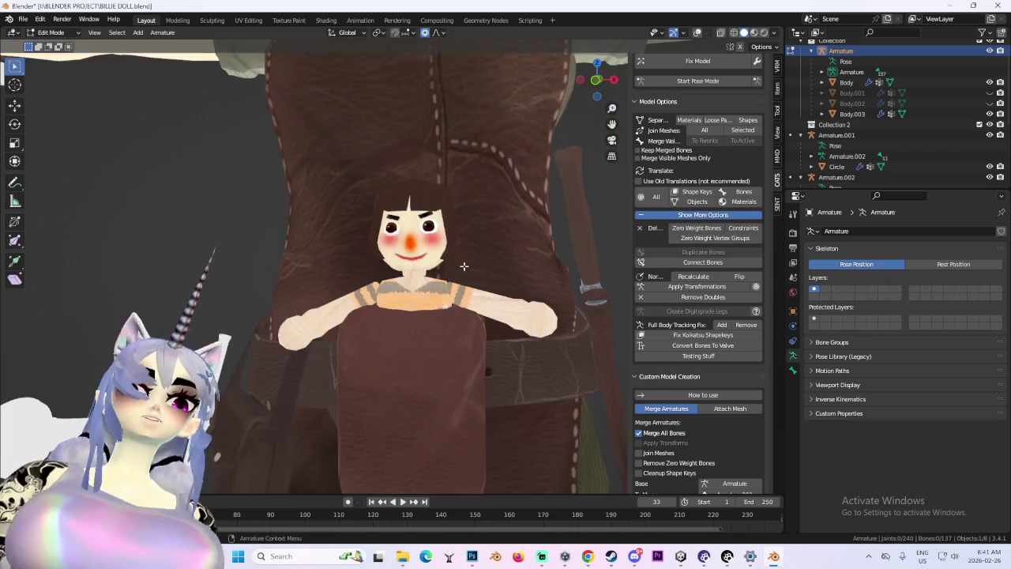
scroll(463, 237, "down", 2)
scroll(468, 277, "down", 3)
scroll(474, 319, "down", 2)
Orbit to a rotated side angle, then return to the straight front view.
mouse_move(473, 318)
middle_mouse_down()
mouse_move(458, 329)
mouse_move(511, 329)
mouse_move(439, 336)
mouse_move(496, 296)
middle_mouse_up()
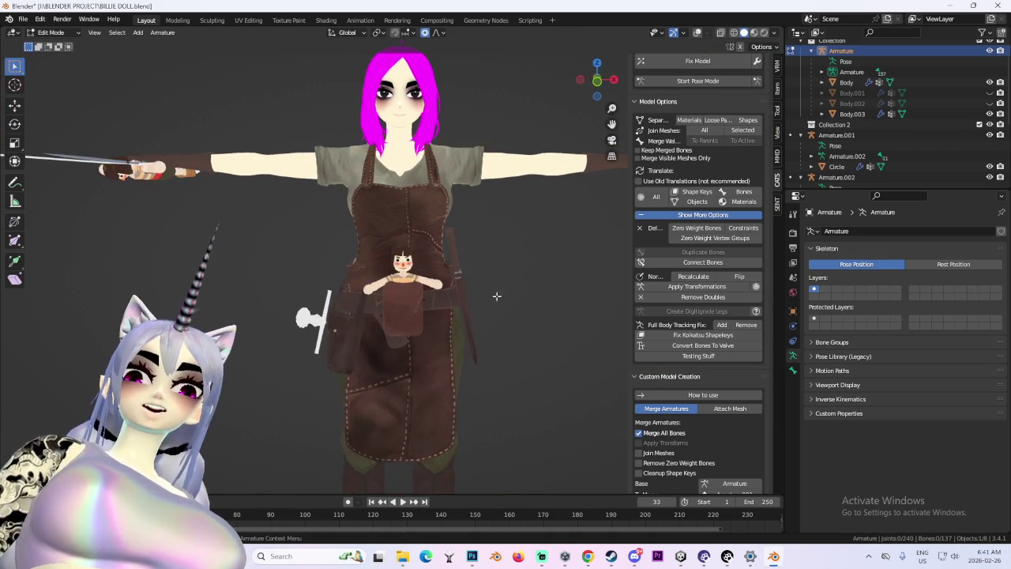
scroll(458, 244, "down", 3)
scroll(391, 332, "up", 5)
mouse_move(391, 332)
middle_mouse_down()
mouse_move(579, 116)
mouse_move(447, 252)
mouse_move(535, 242)
mouse_move(432, 218)
middle_mouse_up()
scroll(448, 251, "down", 3)
scroll(447, 251, "up", 3)
scroll(535, 242, "down", 3)
scroll(530, 242, "up", 3)
left_click(588, 78)
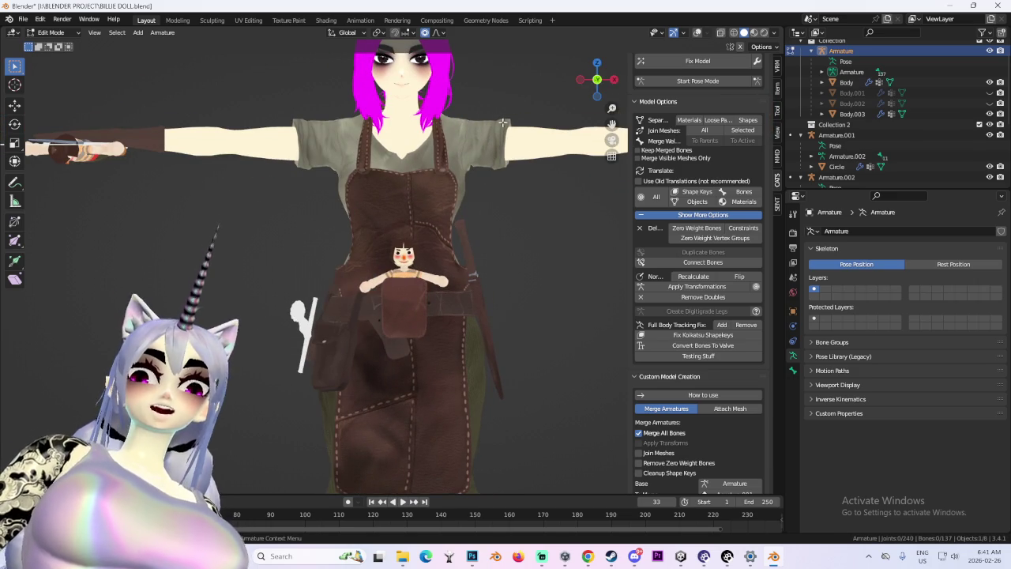
Frame the face, show wireframe and bones, and make the Body mesh active.
key("KP_Decimal")
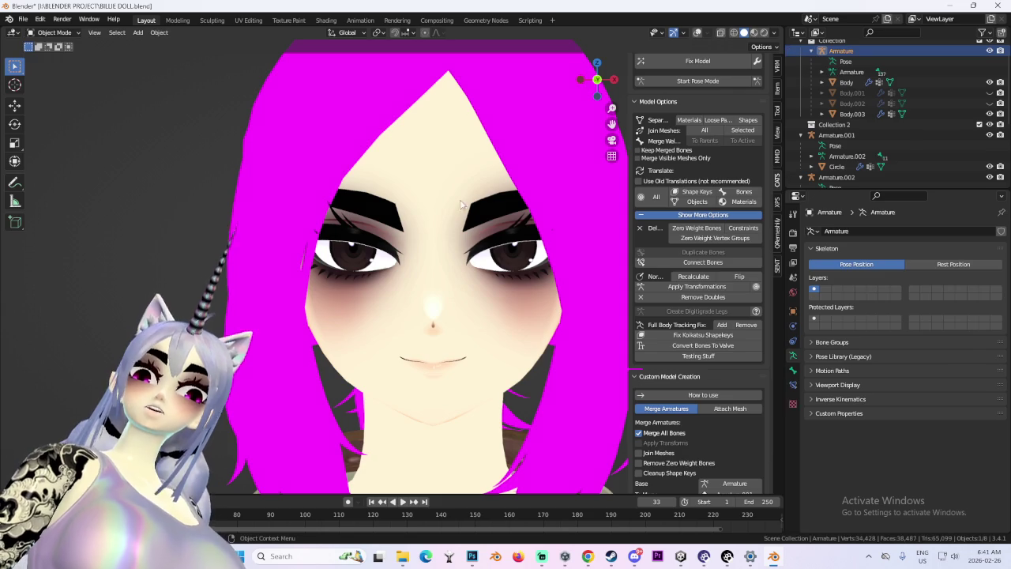
left_click(462, 204)
left_click(698, 32)
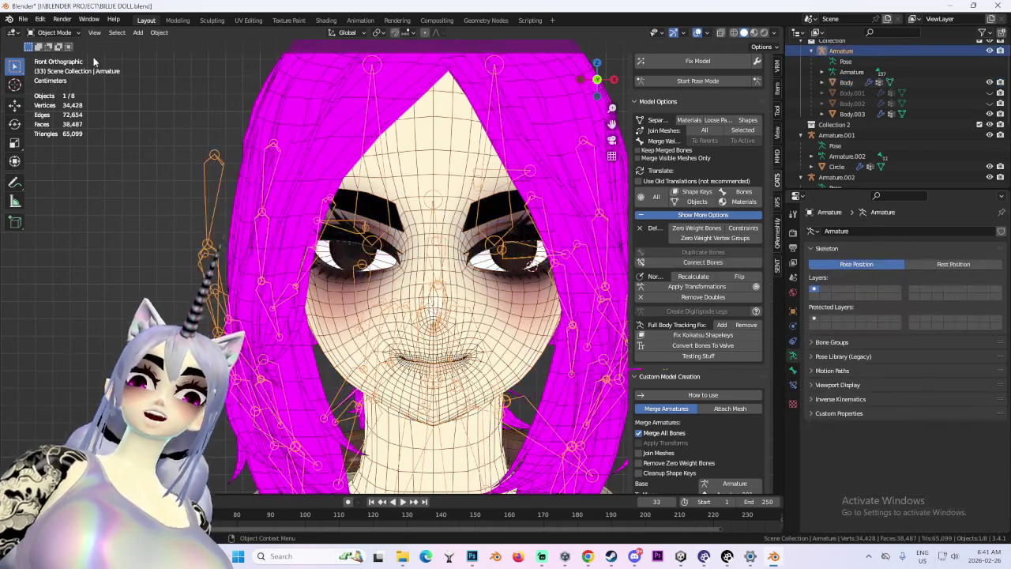
left_click(403, 143)
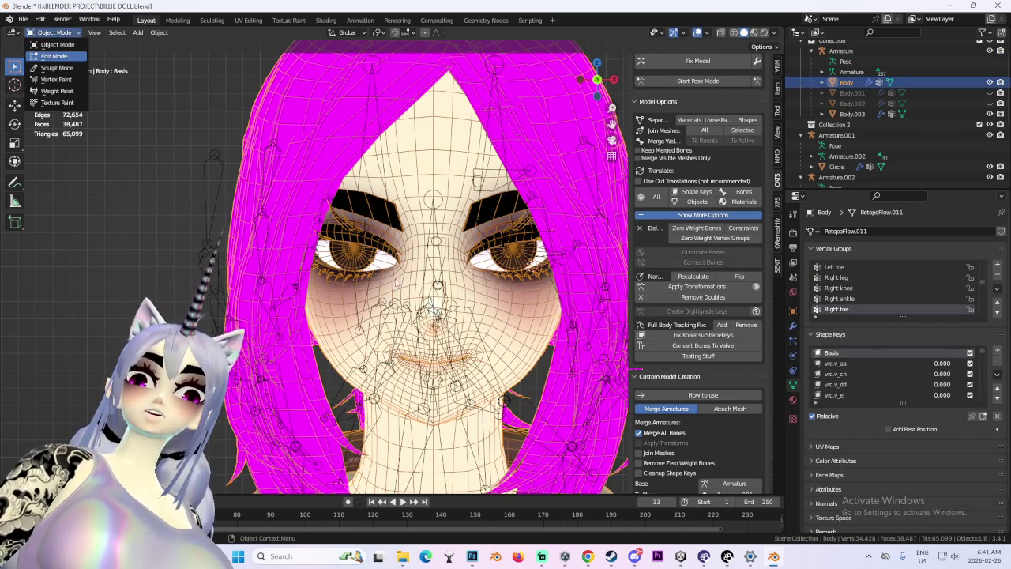
In Edit Mode, nudge the vertices around the left eye with proportional falloff.
key("Return")
key("Escape")
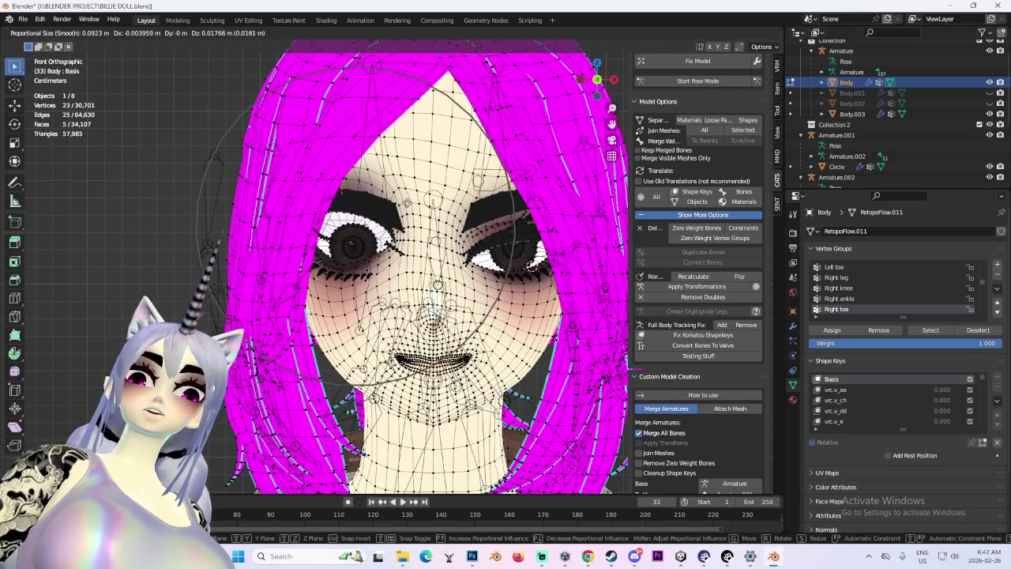
left_click(364, 257)
left_click(364, 273)
key("g")
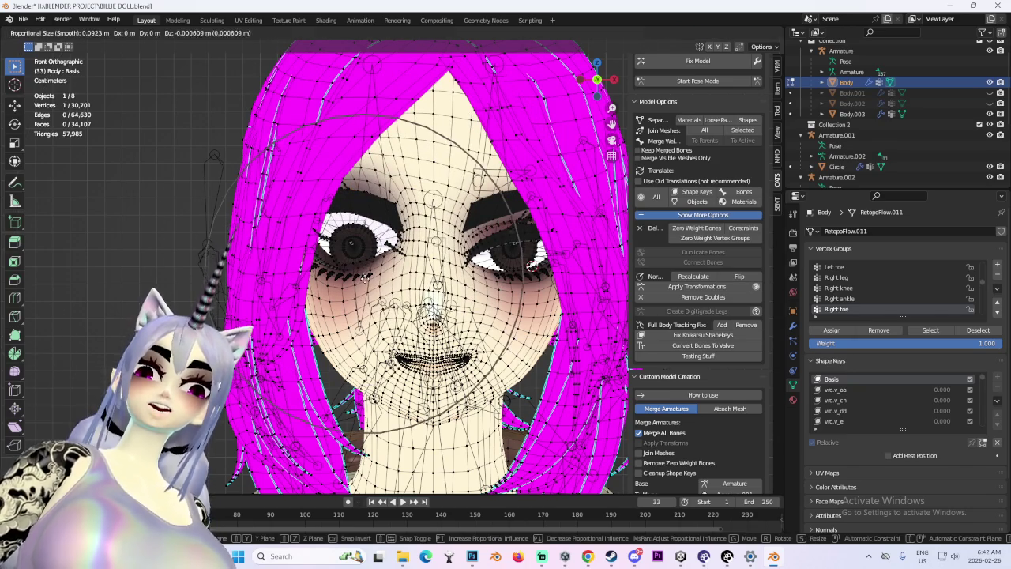
left_click(365, 275)
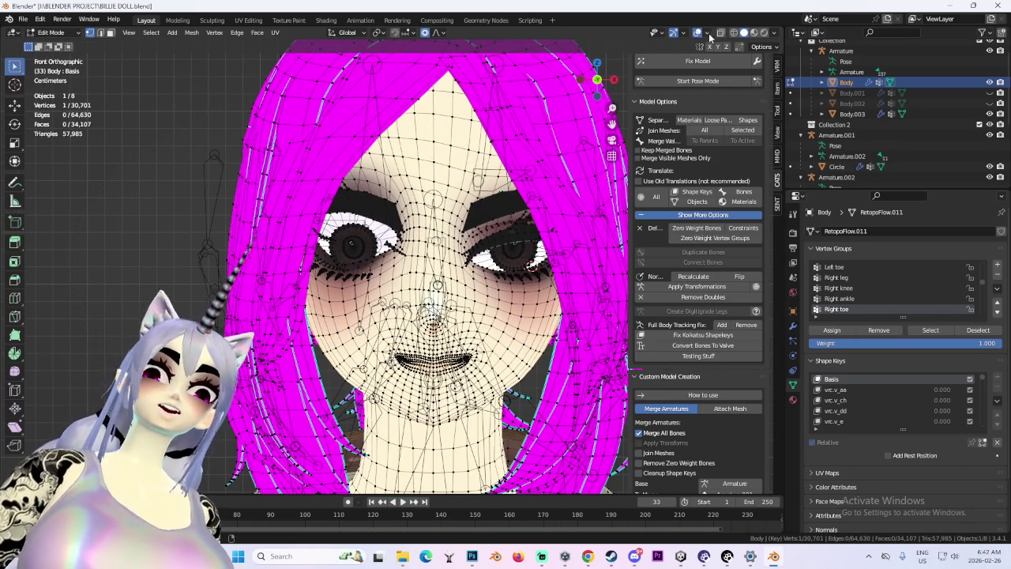
Hide the wireframe and bone overlays to check the face.
left_click(698, 32)
scroll(412, 281, "down", 3)
scroll(412, 280, "up", 6)
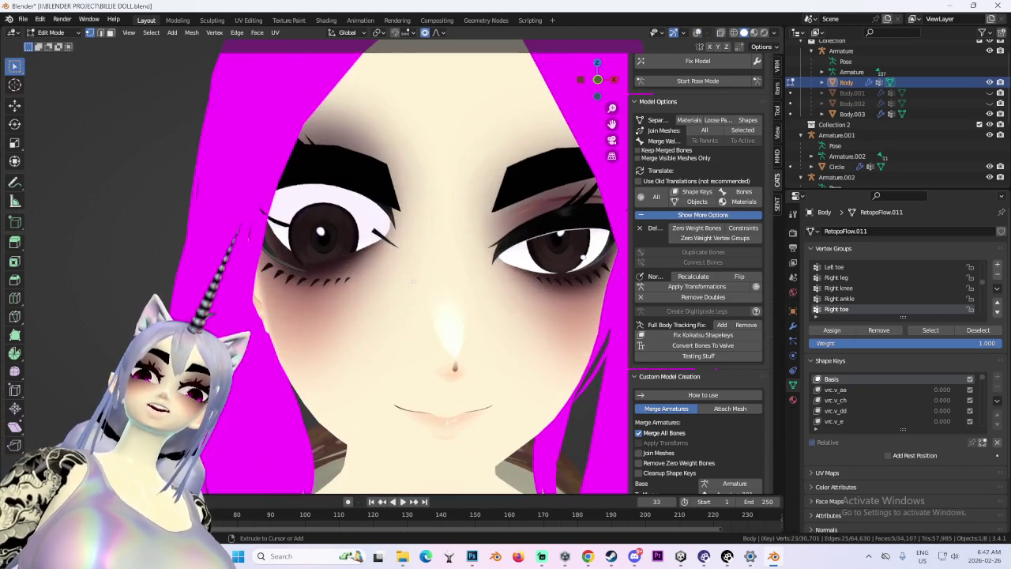